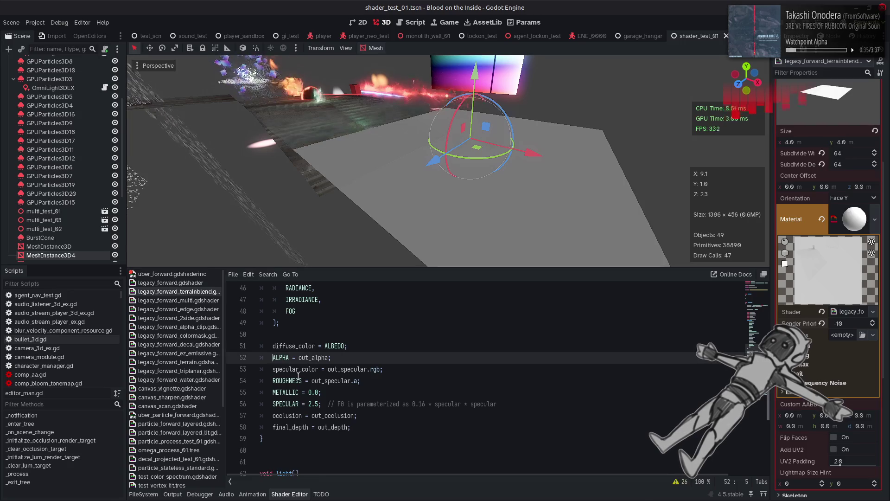
Comment out the ALPHA = out_alpha line with //, restore it, and save the scene
text(//)
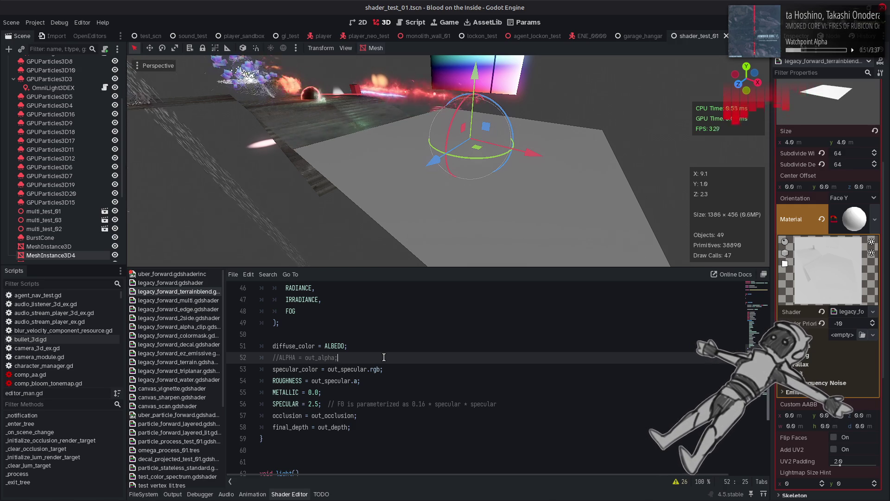
key(Home)
key(Delete)
key(Delete)
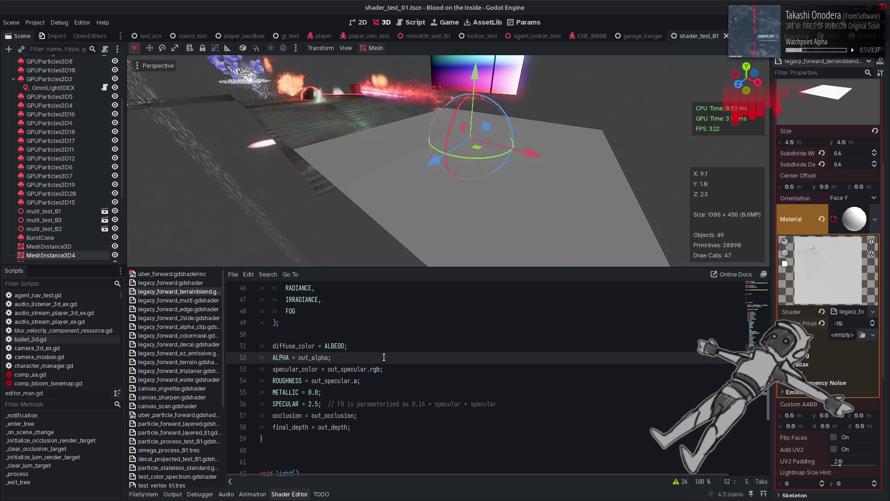
key(ctrl+s)
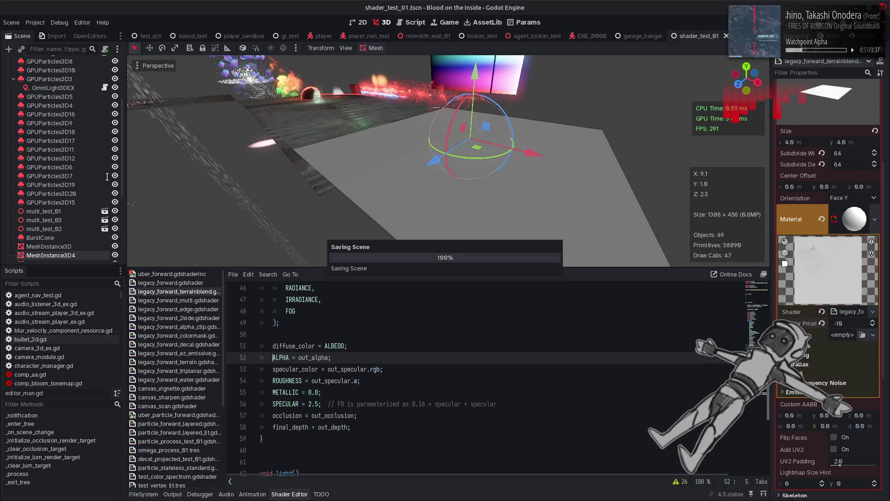
scroll(102, 123, up, 5)
On WorldEnvironment, expand compositor effect 0 and keep its Effect Callback as Pre Opaque
click(79, 70)
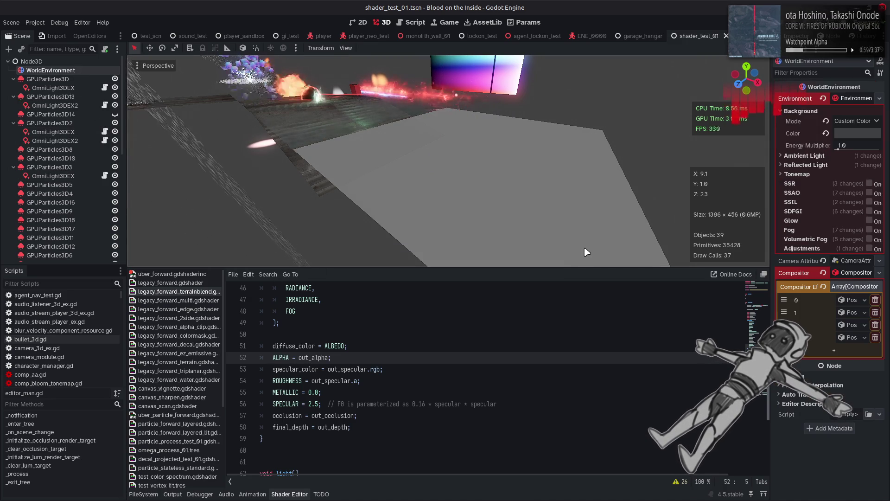
click(849, 299)
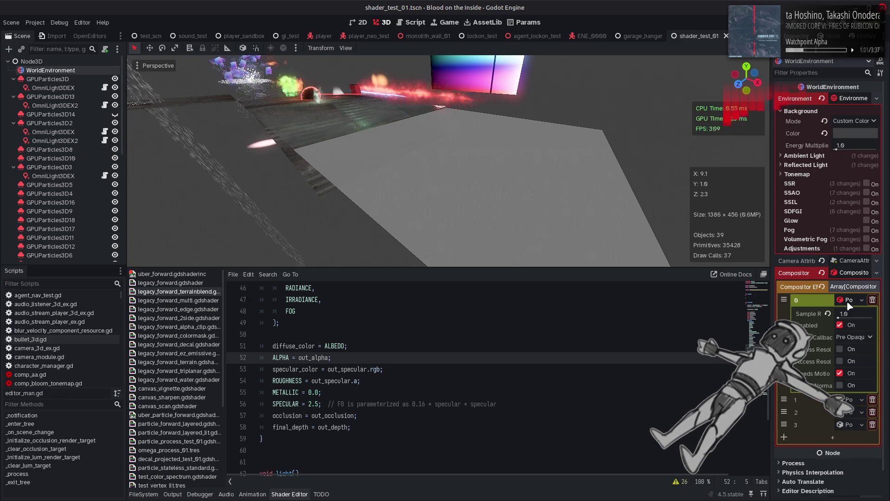
click(857, 337)
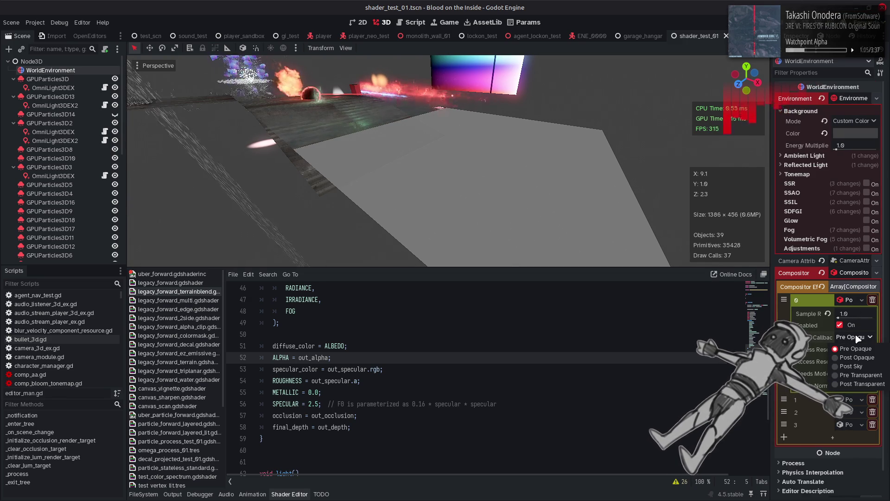
click(856, 348)
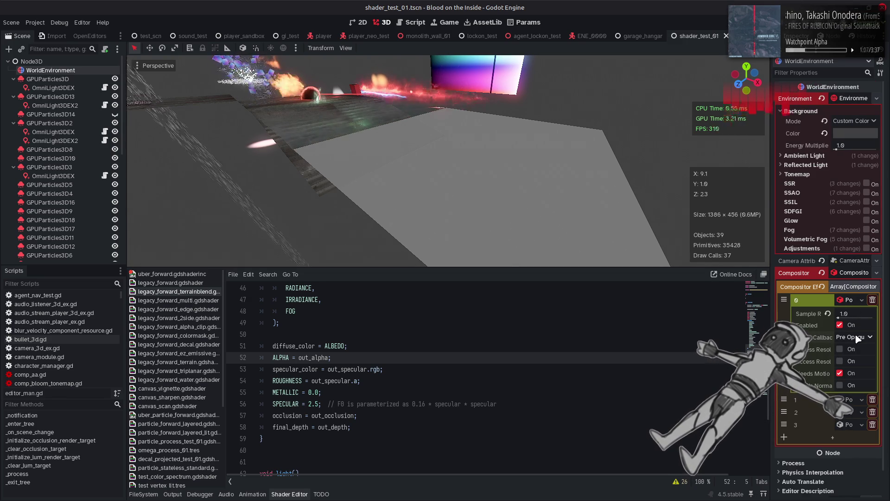
Try higher Sample Rate values, bring it back to 1.0, and save
drag(840, 319, 864, 326)
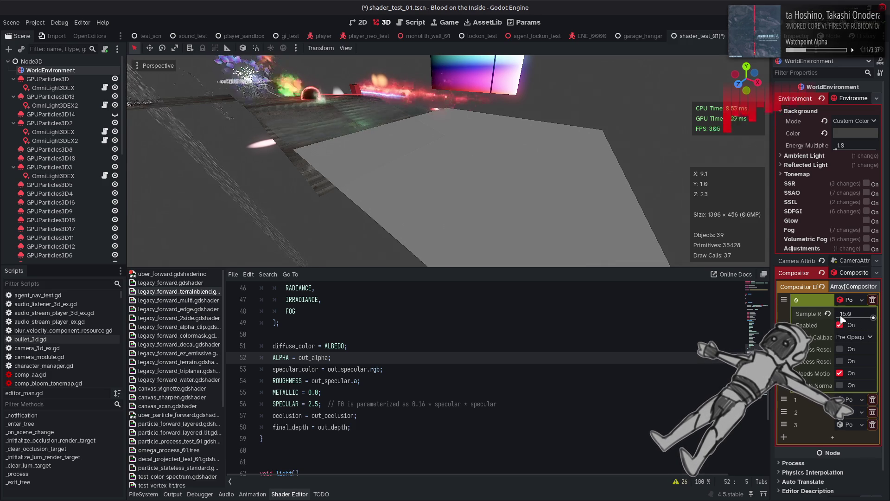
click(828, 314)
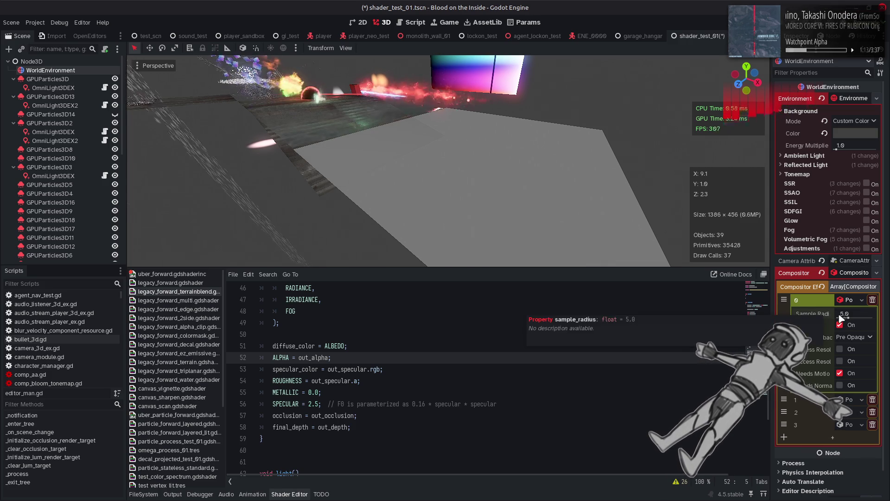
drag(853, 315, 838, 317)
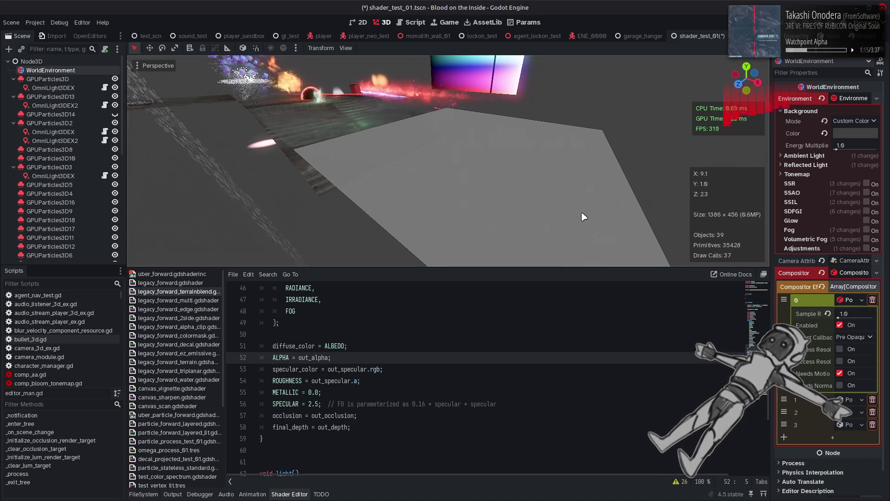
key(ctrl+s)
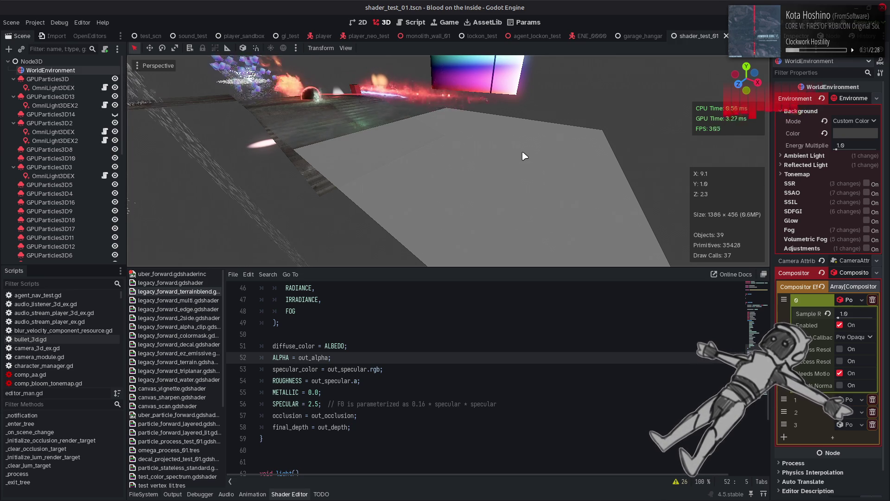
scroll(64, 147, down, 10)
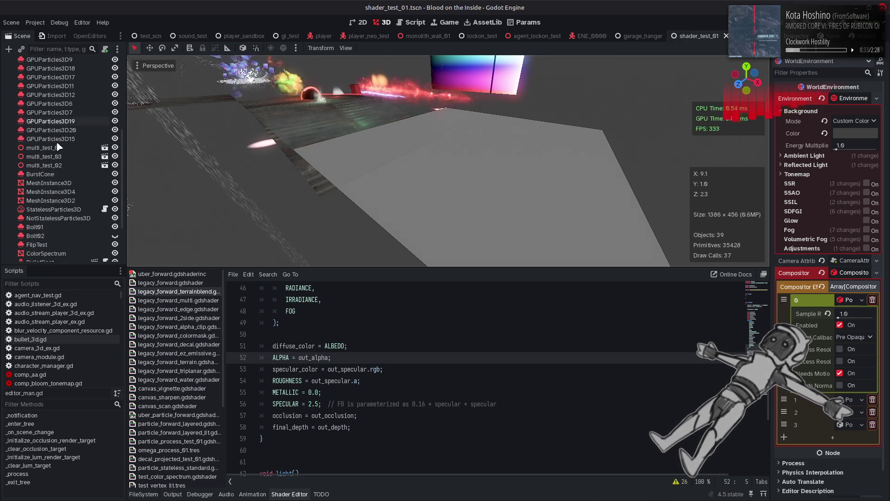
Add a MeshInstance3D child node under the plane MeshInstance3D4
click(426, 187)
right_click(33, 125)
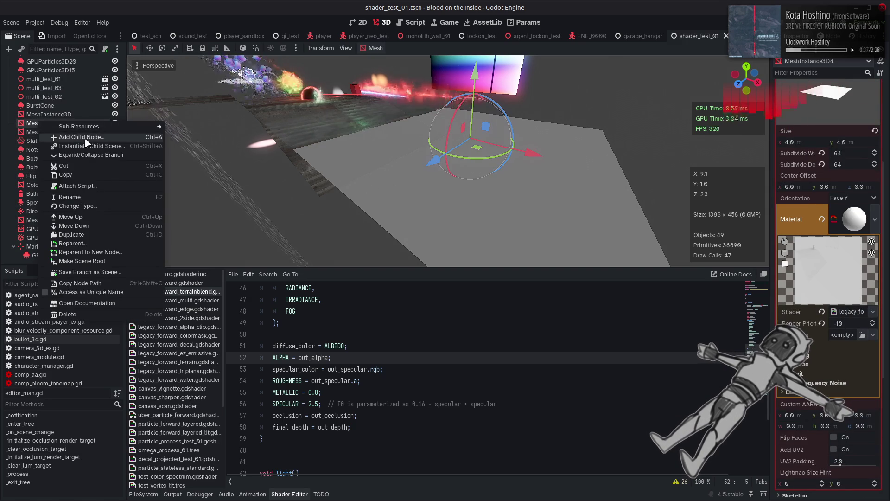
click(50, 129)
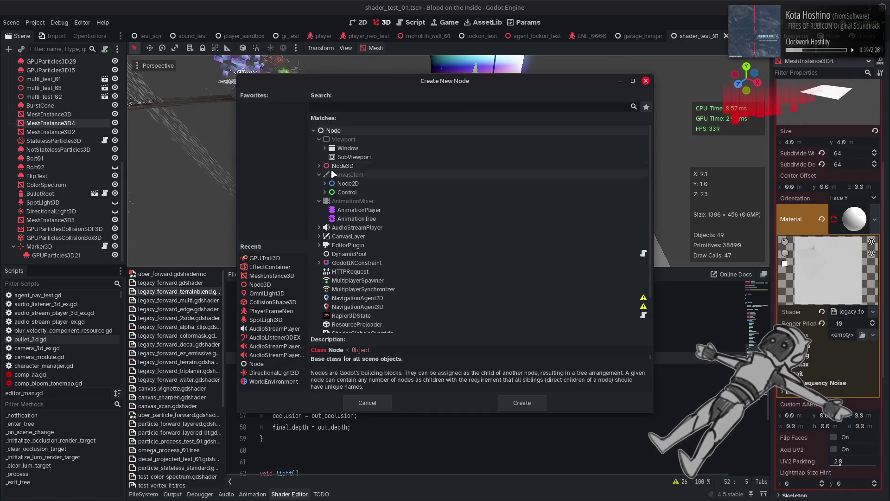
text(mesh)
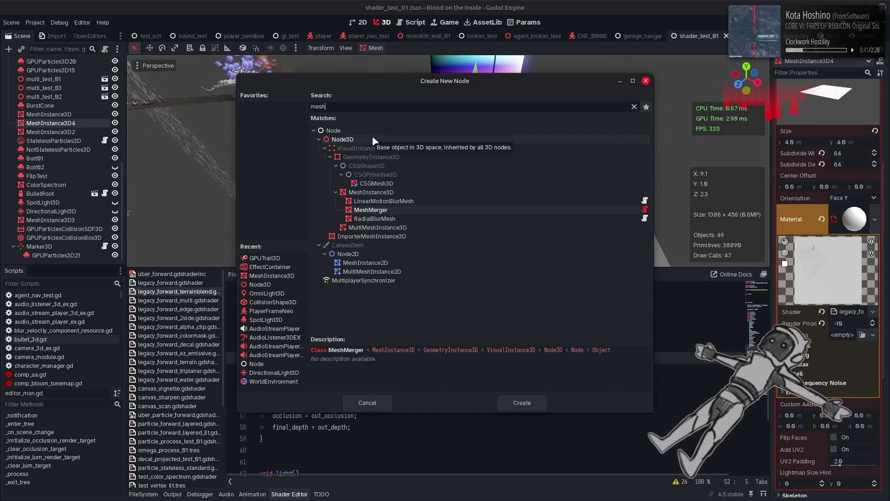
double_click(390, 194)
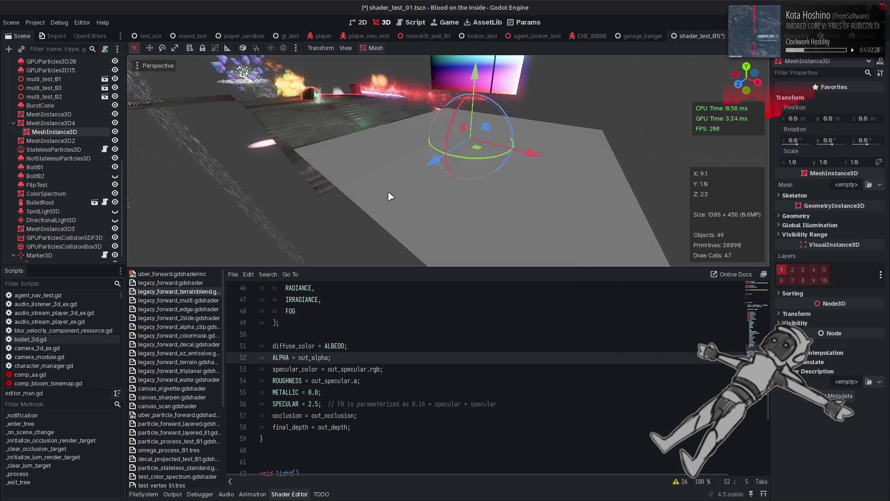
Give the new MeshInstance3D a new TorusMesh
click(879, 185)
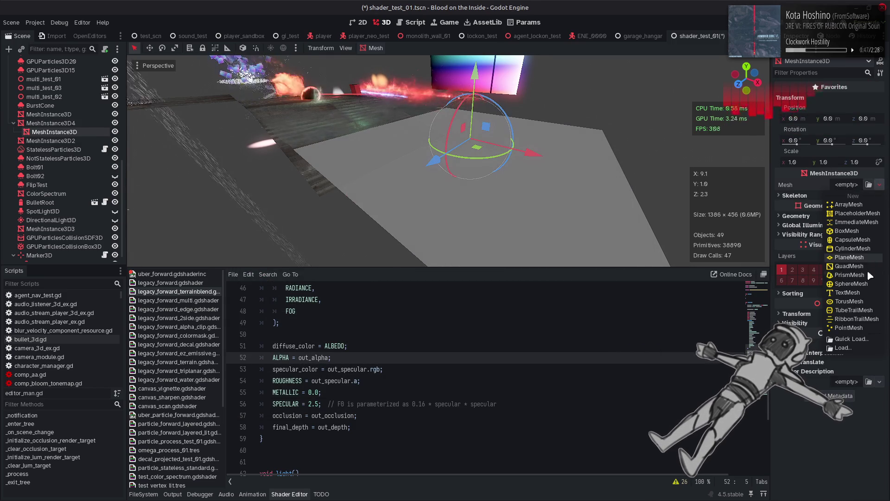
click(860, 302)
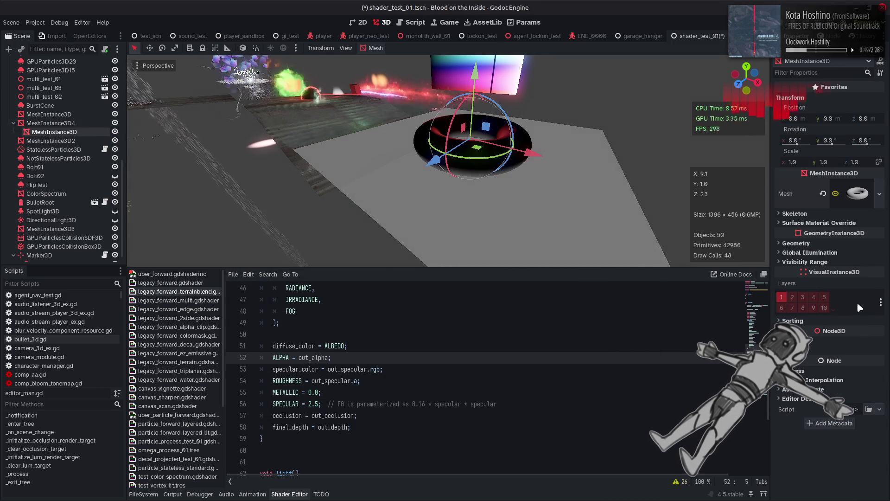
mouse_move(562, 182)
mouse_down()
mouse_move(561, 211)
mouse_move(547, 178)
mouse_up()
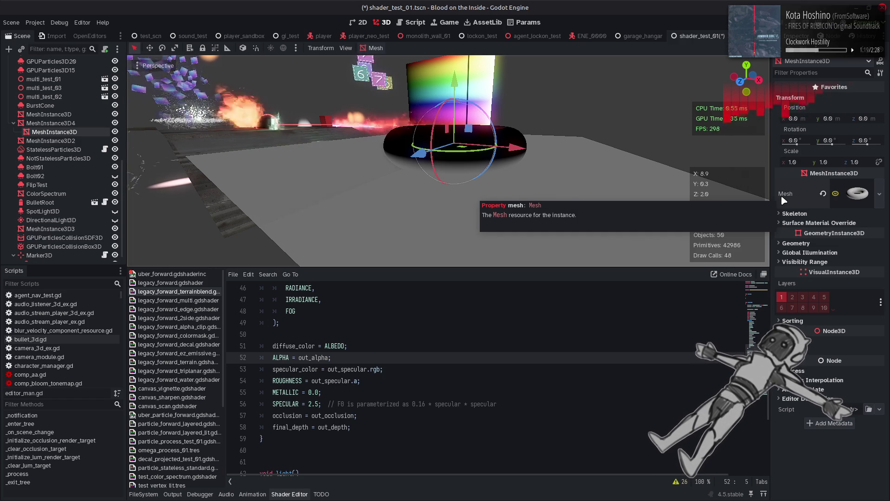
Set the TorusMesh's Material to a new ShaderMaterial
click(856, 195)
click(867, 331)
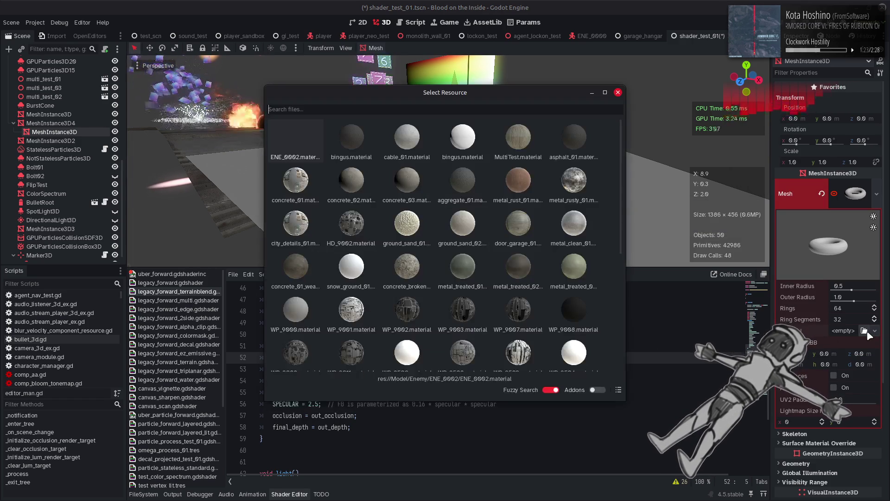
click(617, 92)
click(875, 331)
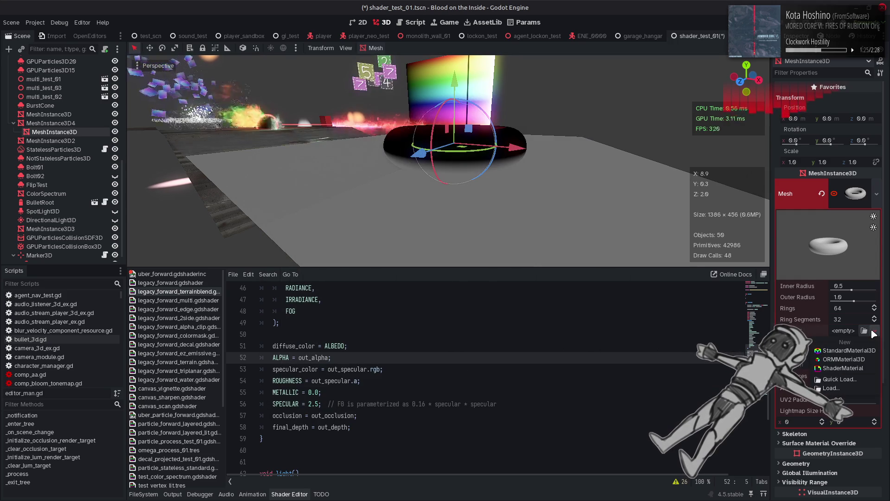
click(843, 368)
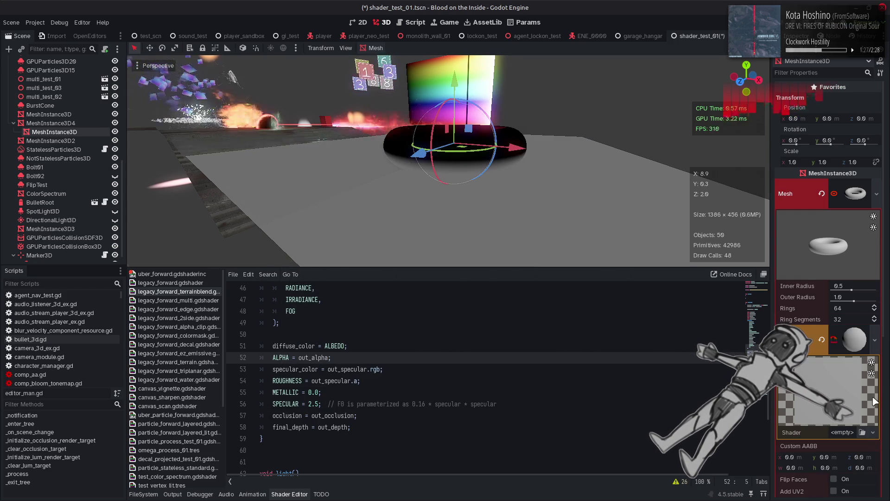
Quick Load the legacy_forward shader into the ShaderMaterial's Shader slot
click(862, 432)
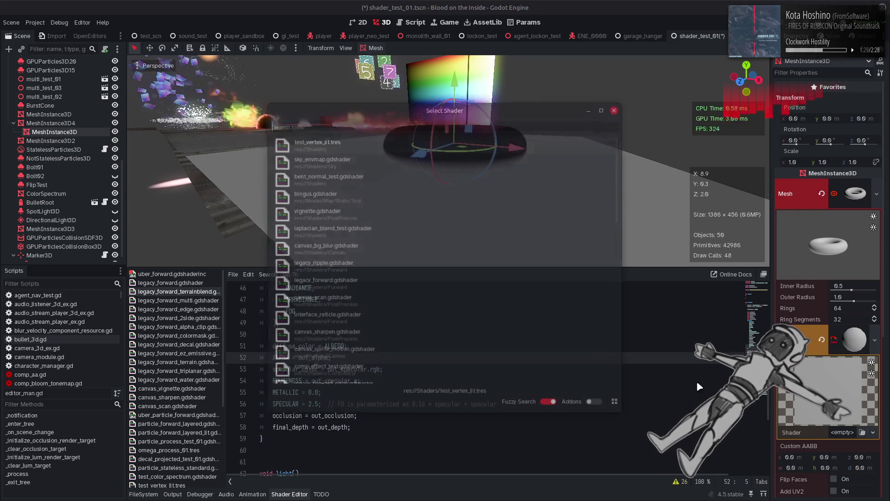
text(legacy_forward)
key(Return)
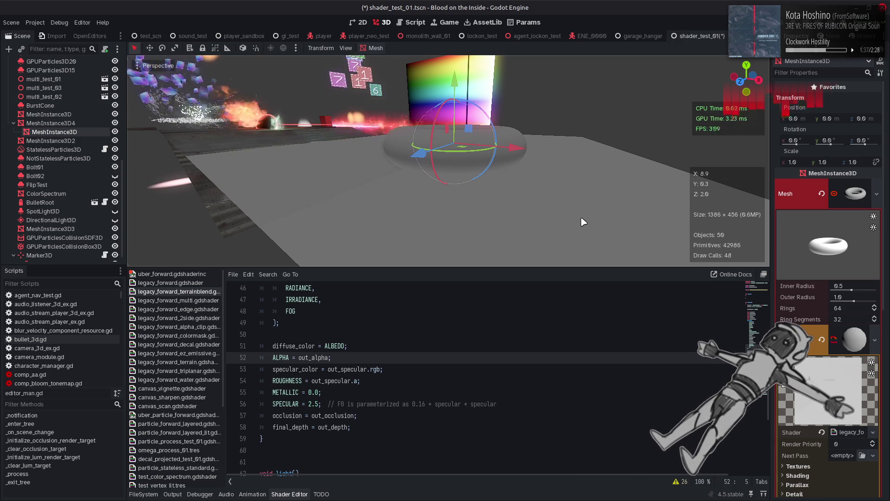
click(549, 153)
click(489, 145)
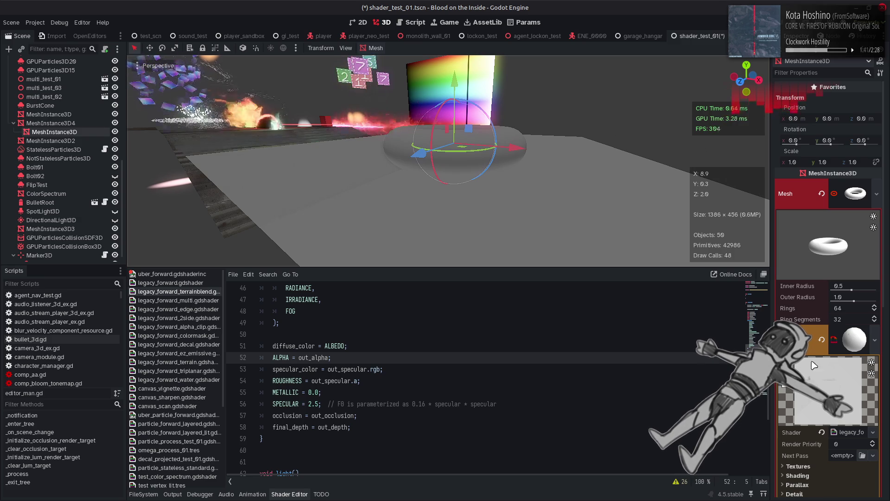
click(650, 167)
Fly the camera around the scene, select the torus, and frame it with F
click(645, 110)
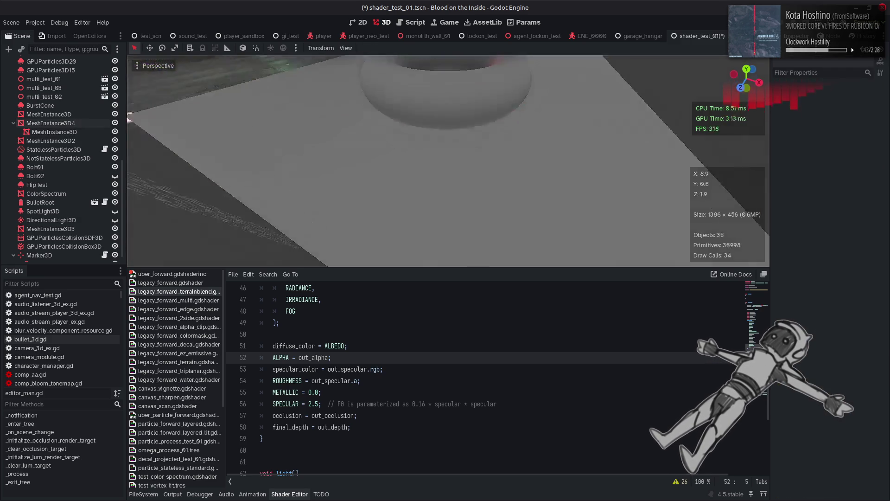
key(w)
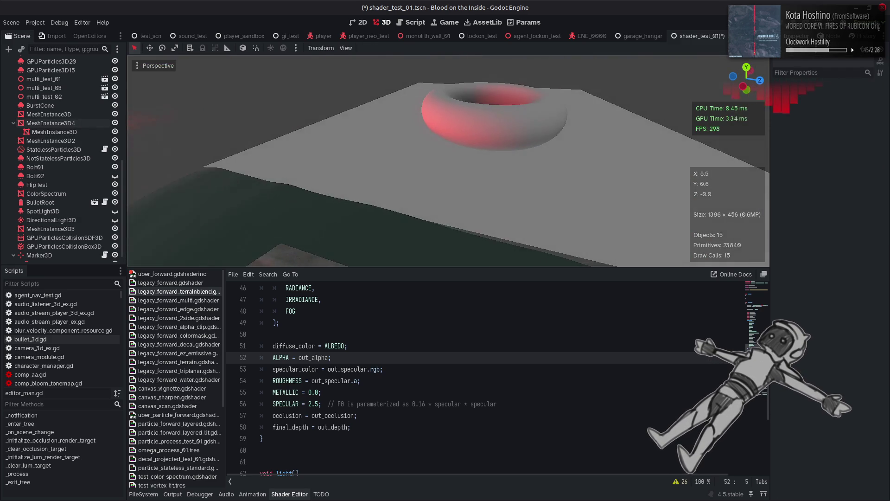
key(w)
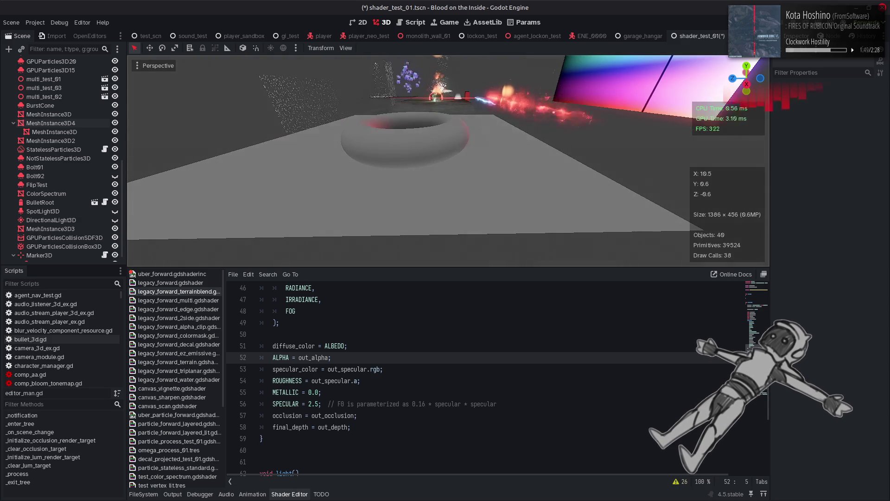
key(a)
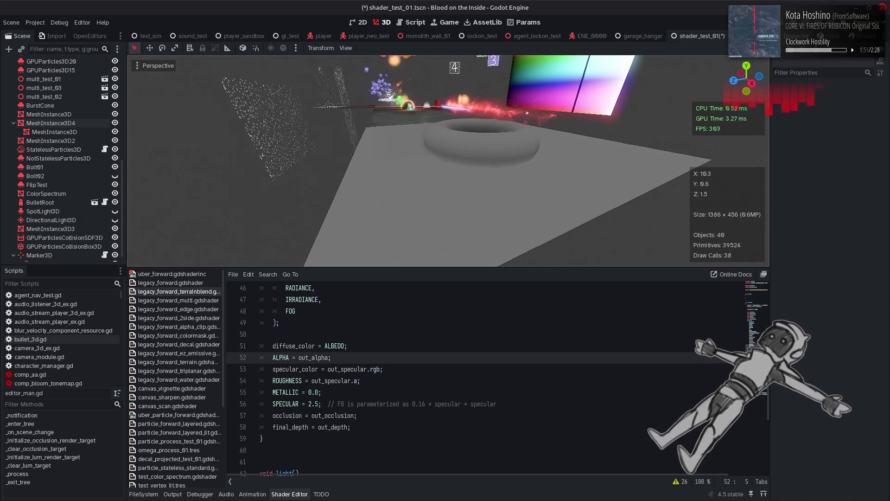
click(464, 142)
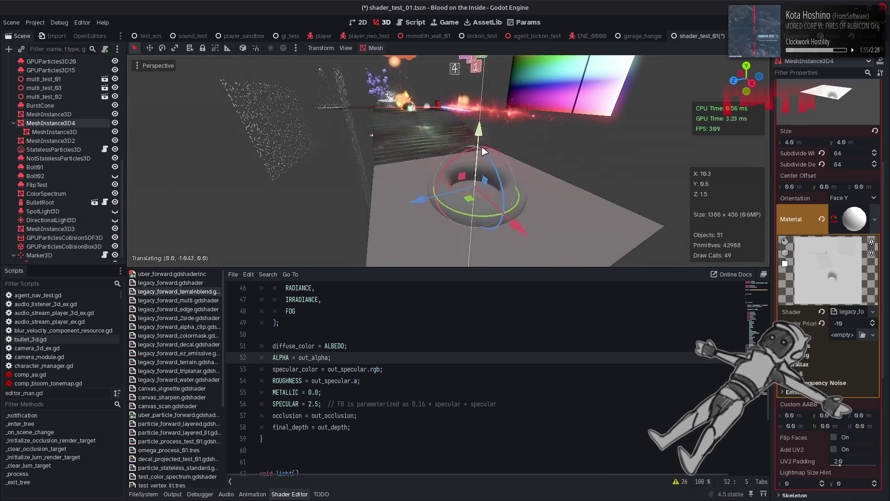
key(w)
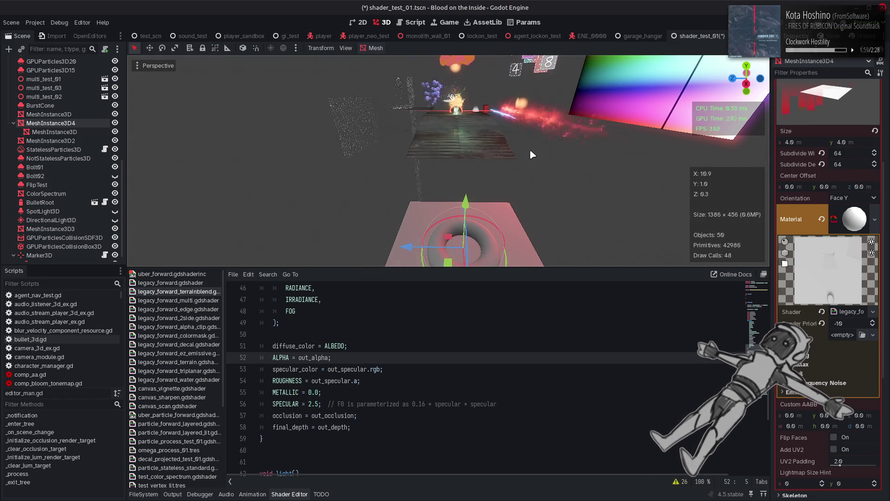
key(f)
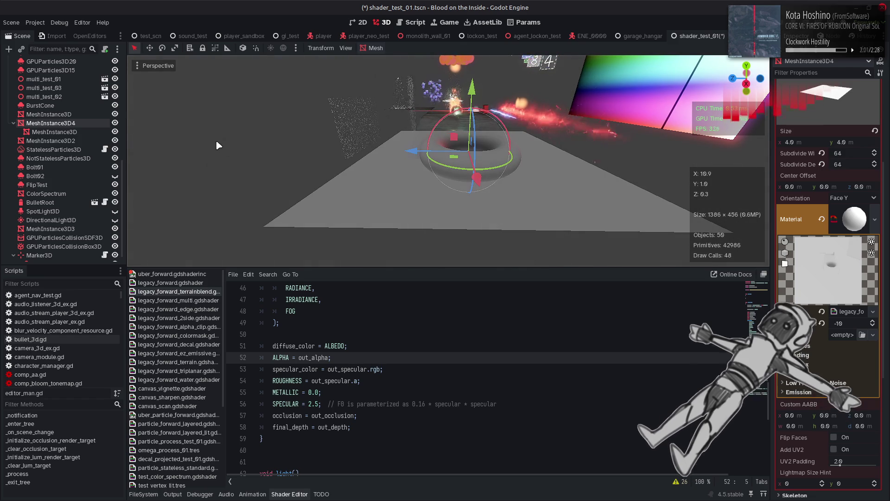
Deselect the torus, orbit back over the floor, and save shader_test_01.tscn
click(219, 145)
key(w)
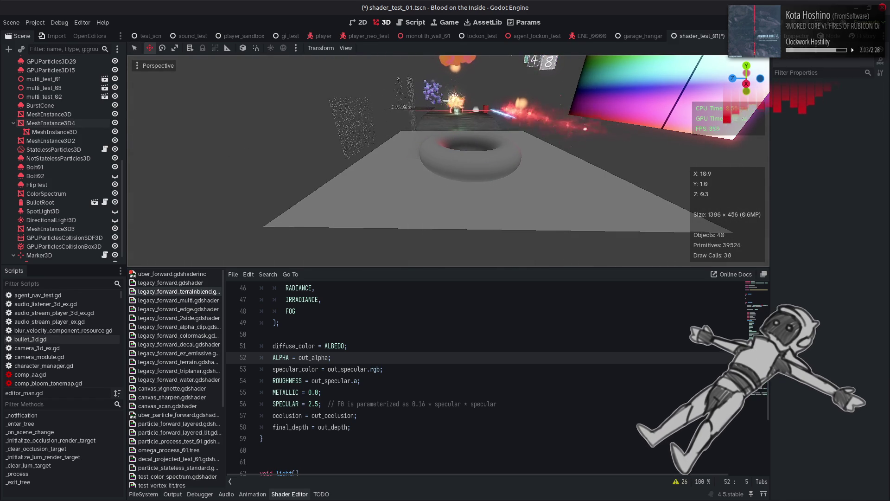
drag(431, 87, 256, 137)
scroll(256, 137, down, 5)
scroll(256, 137, up, 6)
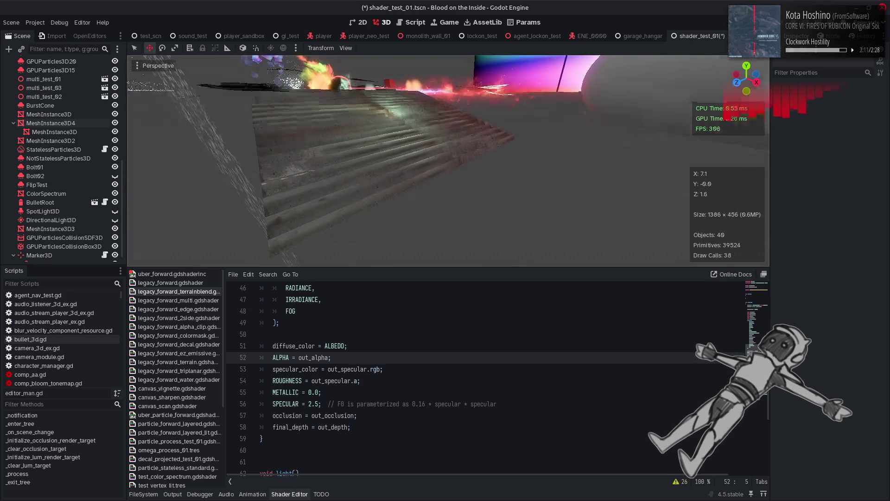
scroll(257, 137, down, 3)
scroll(448, 160, down, 4)
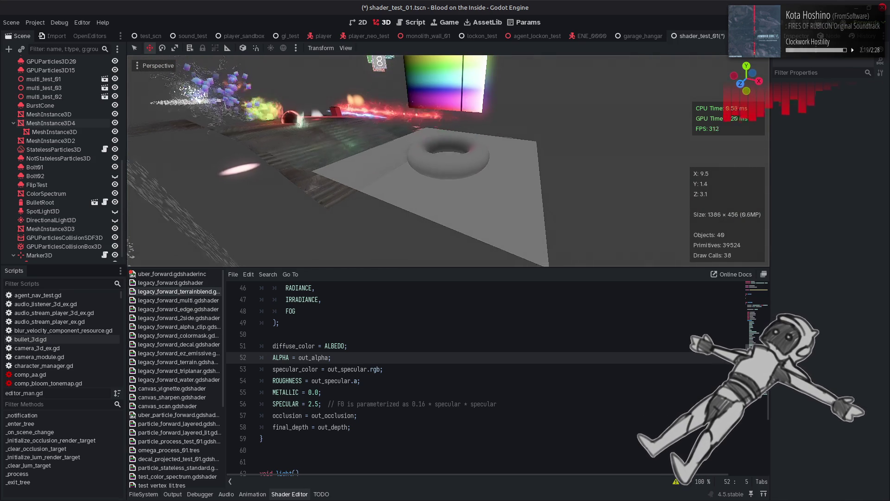
key(ctrl+s)
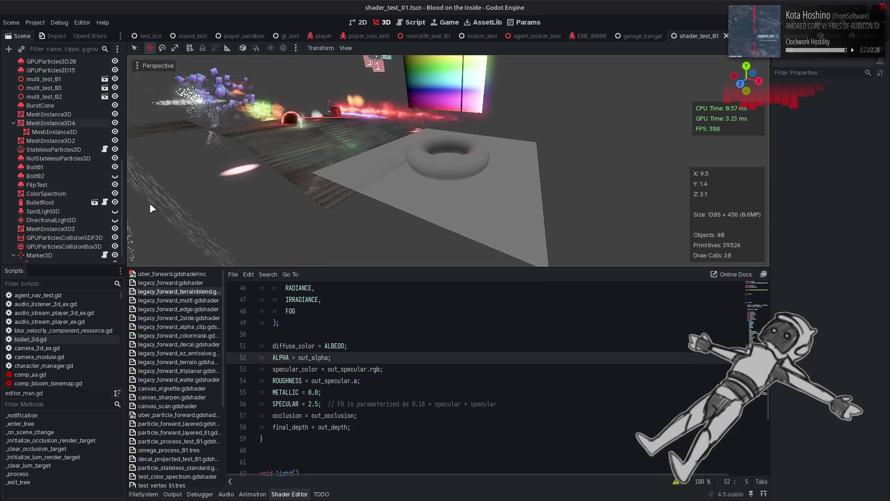
Scroll the Scene tree and select the root Node3D
drag(122, 214, 121, 57)
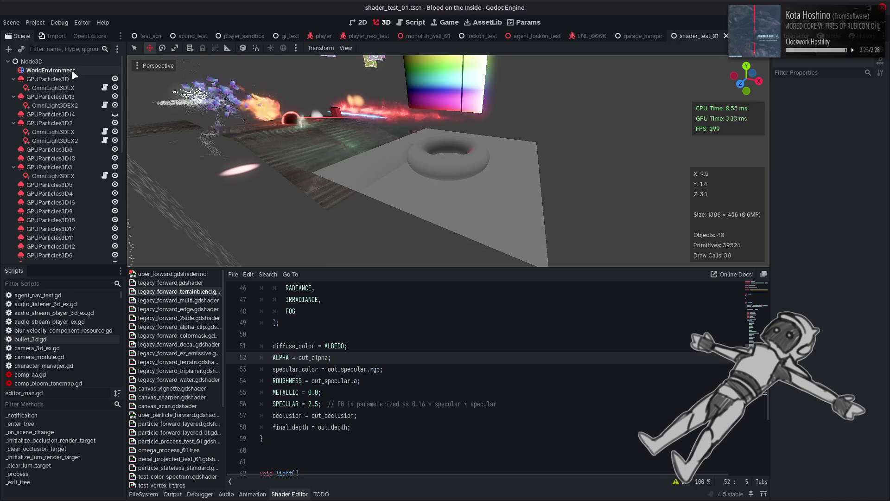
scroll(74, 92, down, 10)
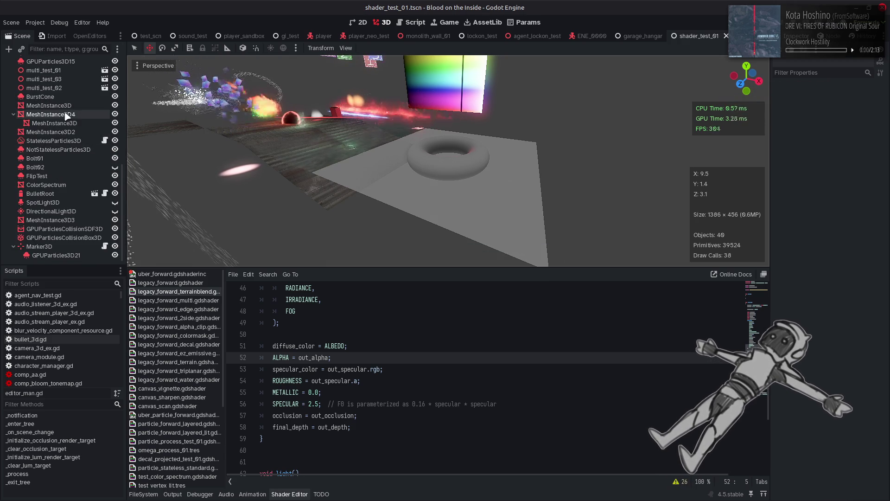
scroll(67, 115, up, 10)
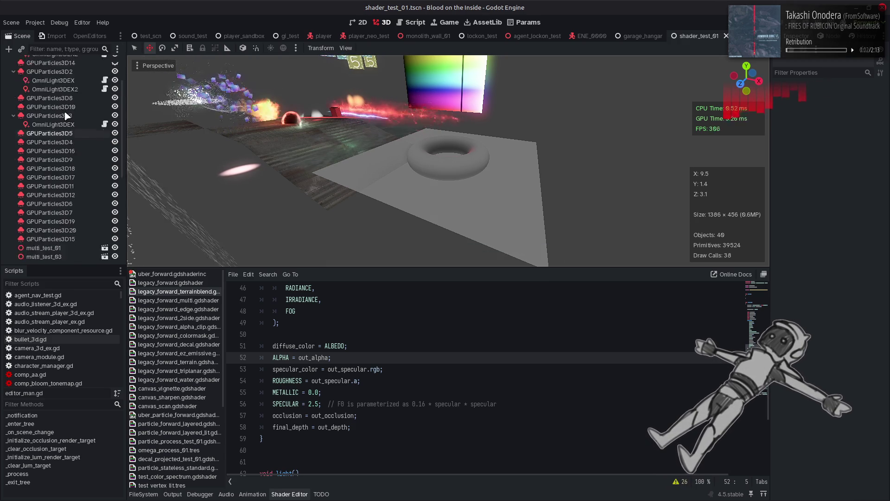
click(63, 61)
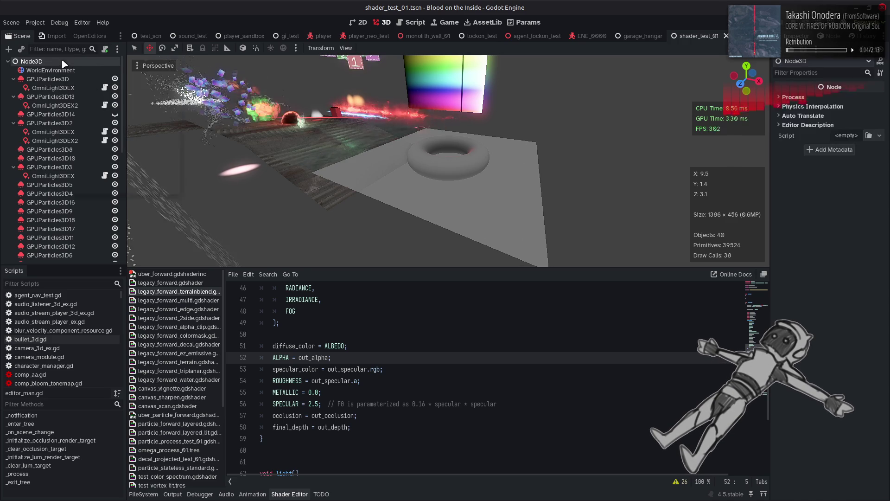
Add a SpotLight3D child under the root Node3D
right_click(64, 61)
click(90, 66)
text(light)
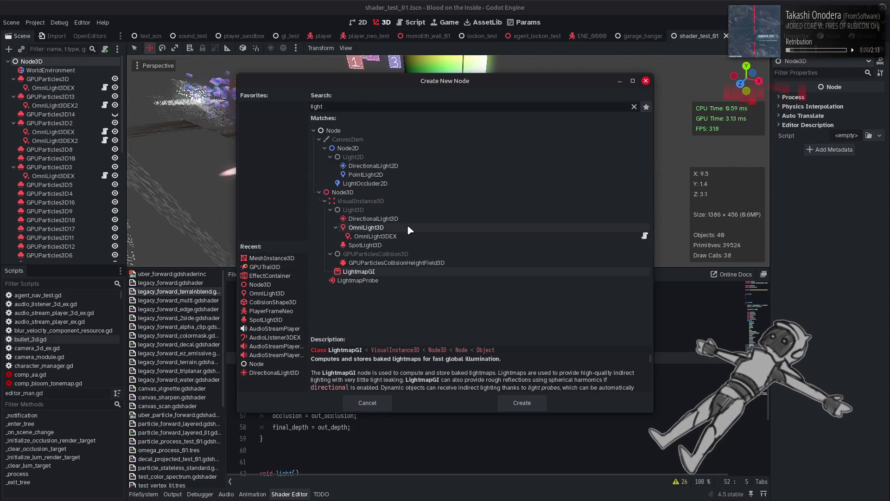
double_click(385, 244)
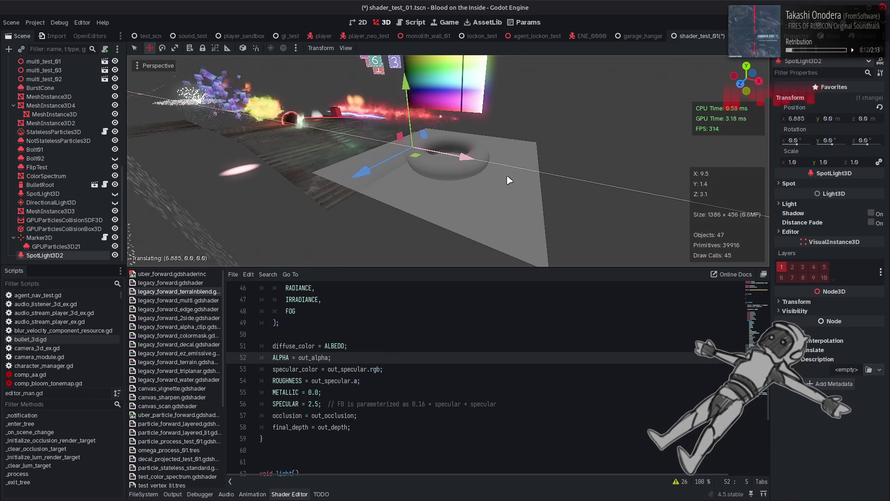
Move the spot light along X to 6.255 and turn on View Gizmos
drag(508, 180, 398, 178)
drag(494, 174, 432, 166)
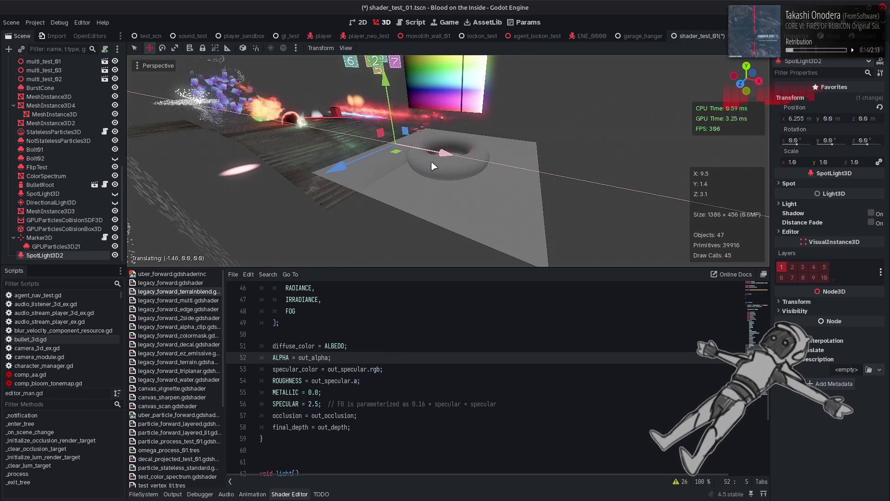
click(158, 65)
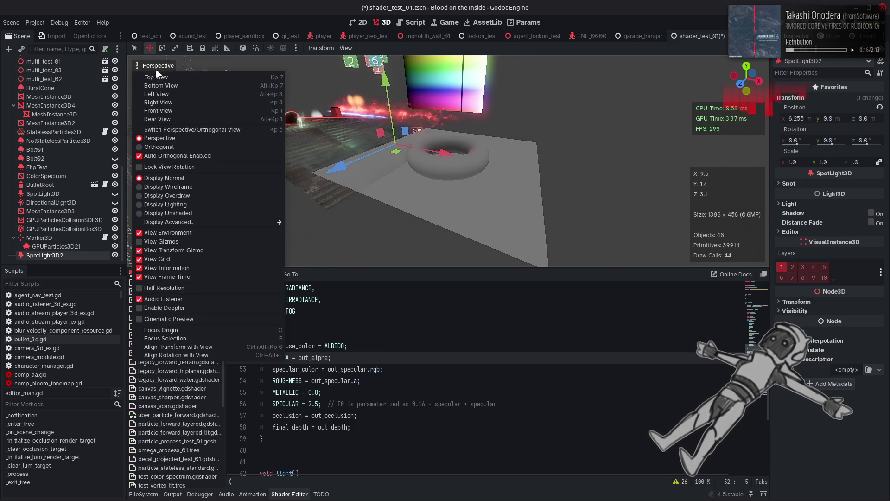
click(171, 241)
right_click(453, 149)
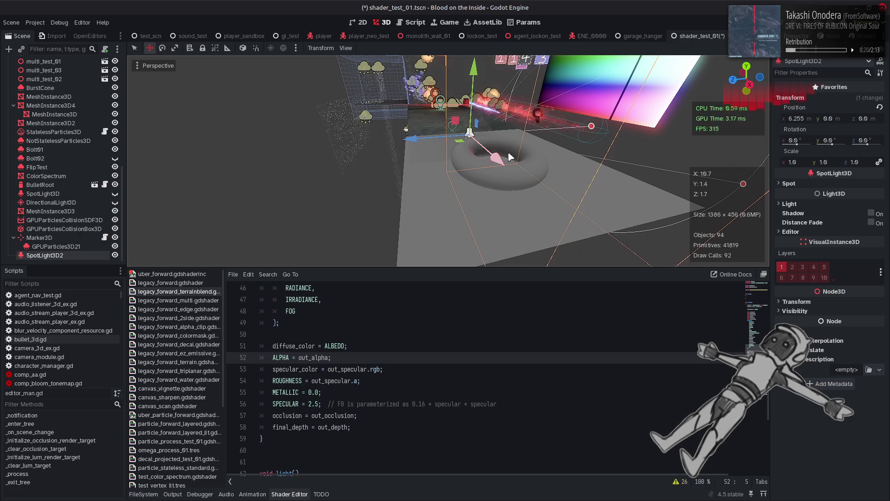
Rotate the spot light -78.5° around Y and raise it to 0.755
drag(399, 146, 401, 147)
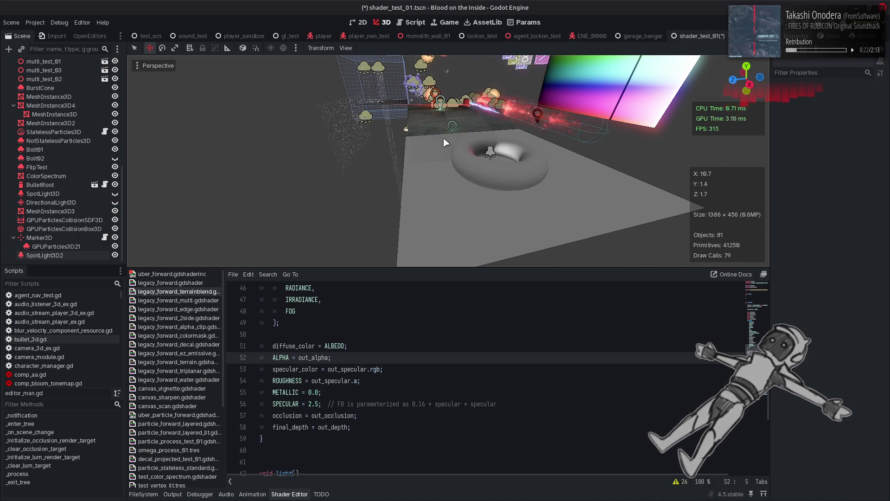
click(465, 138)
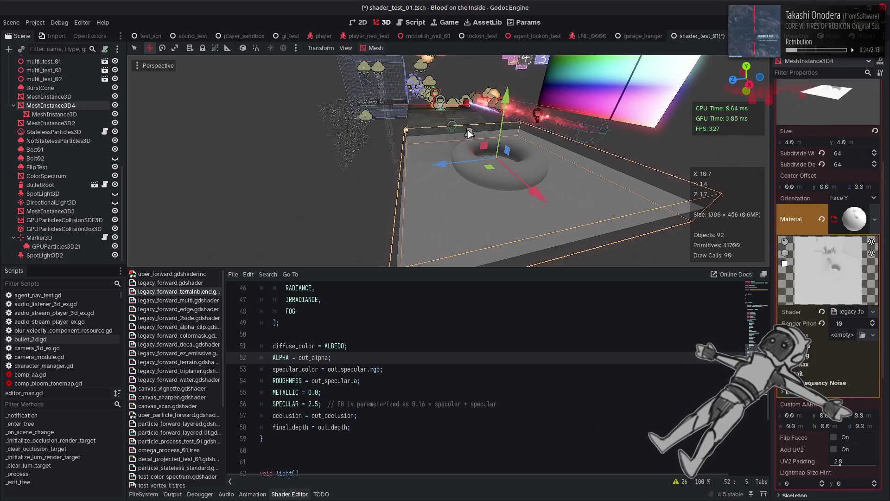
click(438, 135)
key(e)
mouse_move(464, 156)
mouse_down()
mouse_move(438, 132)
mouse_move(444, 38)
mouse_up()
key(q)
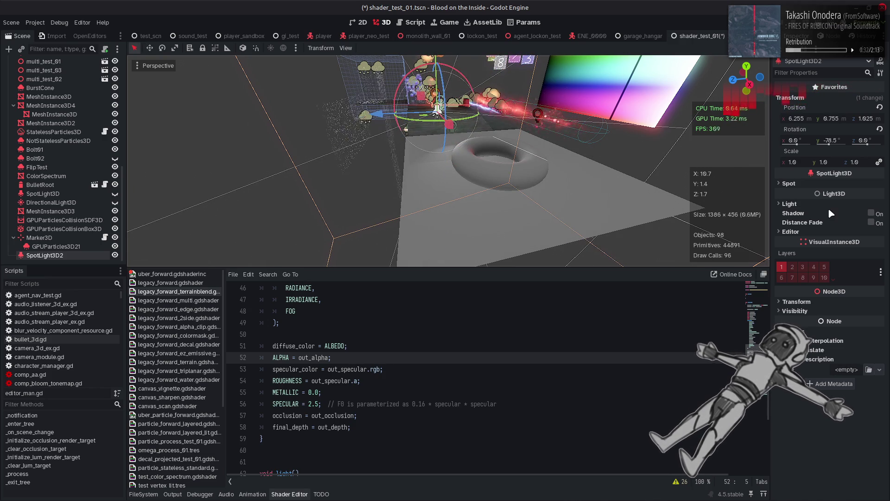
click(802, 183)
Set the spot light's Energy to 2.94 and Attenuation to 0, and enable shadows
click(802, 254)
mouse_move(840, 277)
mouse_down()
mouse_move(860, 276)
mouse_move(828, 264)
mouse_up()
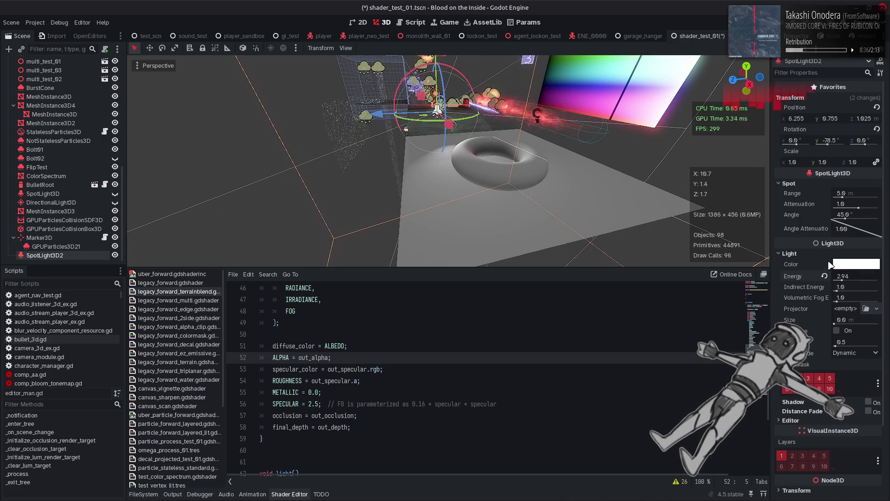
click(862, 204)
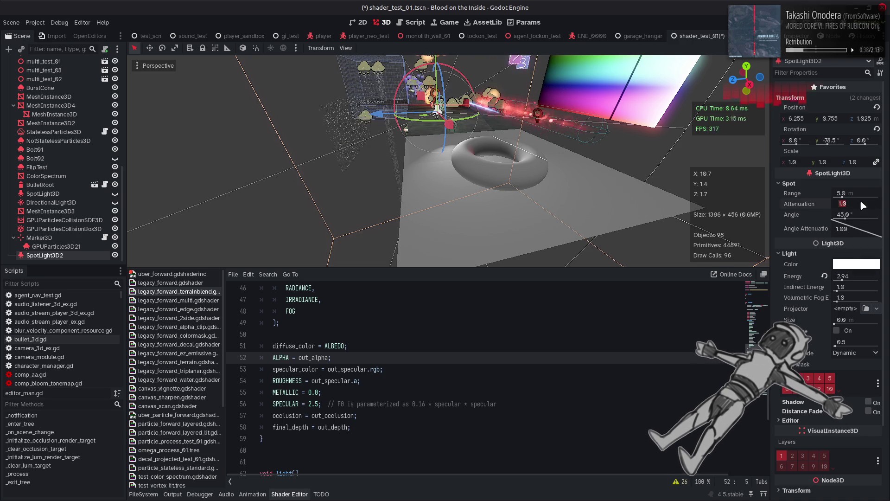
text(0)
key(Return)
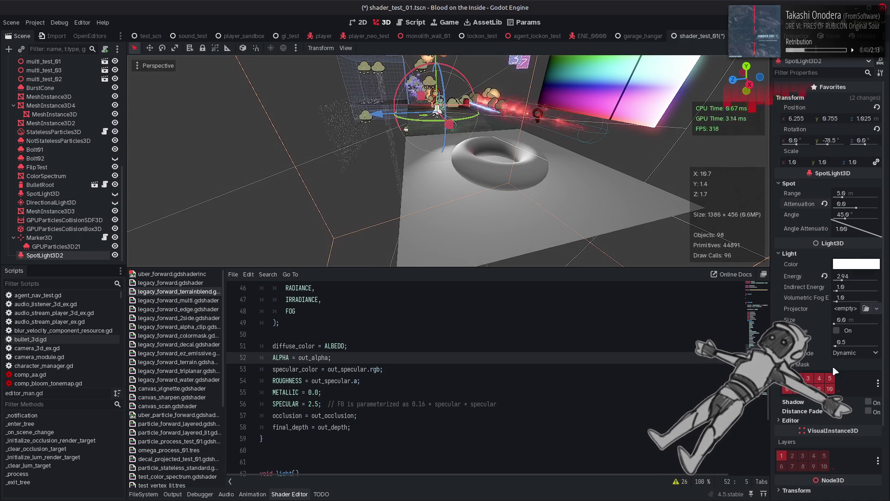
click(868, 402)
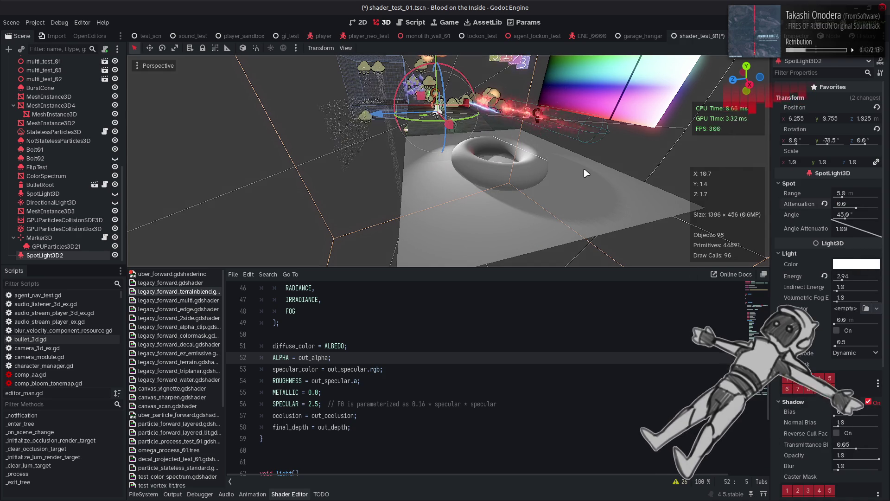
mouse_move(564, 162)
mouse_down()
mouse_move(422, 142)
mouse_move(381, 159)
mouse_move(398, 165)
mouse_move(370, 143)
mouse_move(328, 137)
mouse_move(320, 109)
mouse_move(278, 116)
mouse_up()
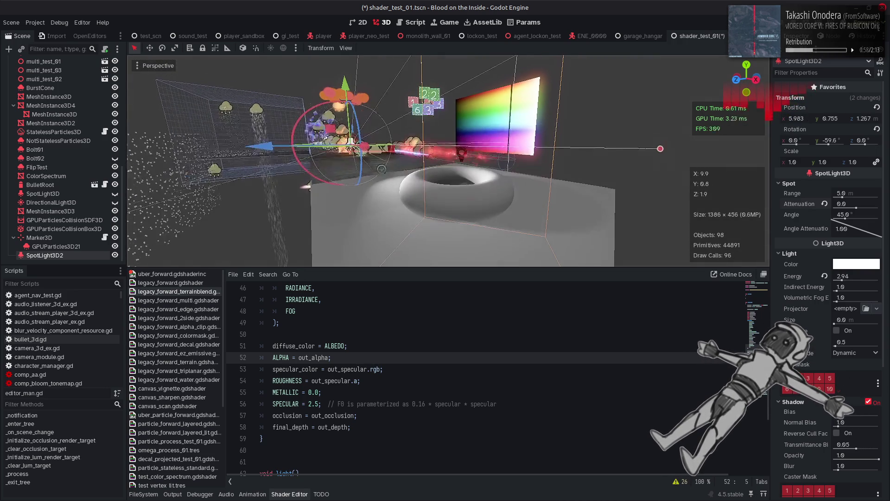
click(243, 47)
Tilt the spot light -15.9° around X, lower Angle Attenuation to 0.186, and set Range to 8 m
mouse_move(382, 134)
mouse_down()
mouse_move(381, 143)
mouse_move(379, 135)
mouse_up()
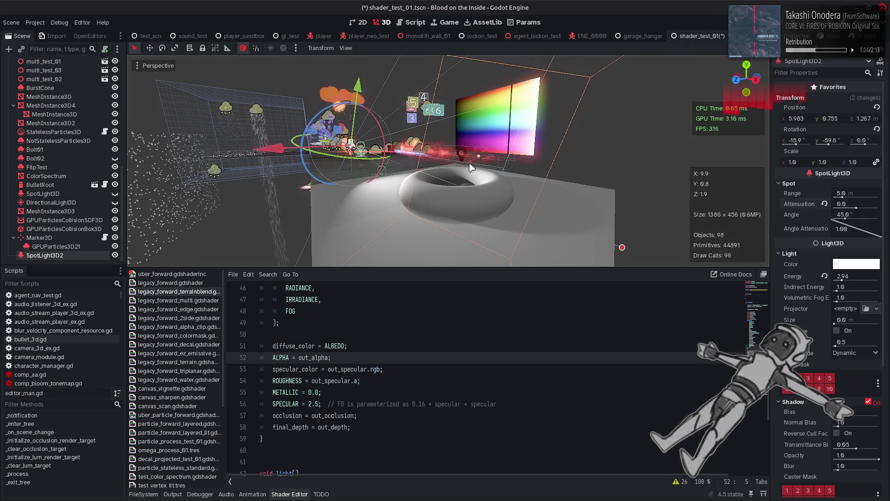
scroll(379, 135, up, 3)
scroll(726, 222, up, 3)
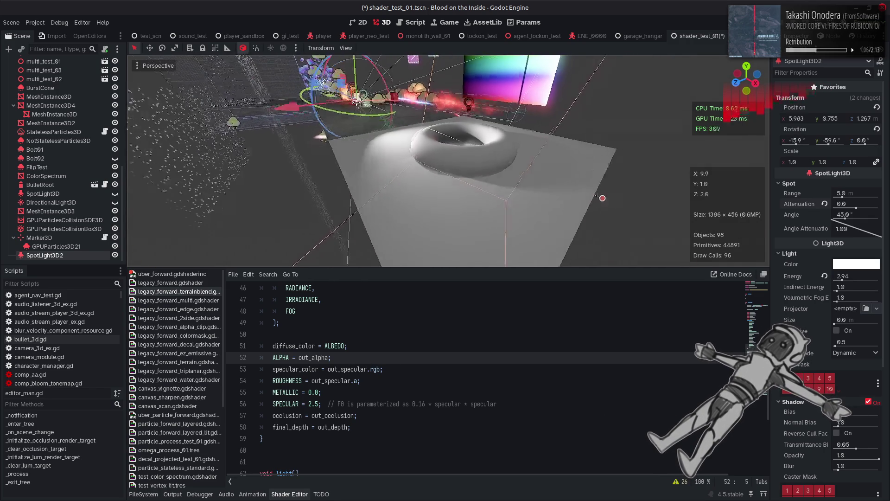
click(856, 229)
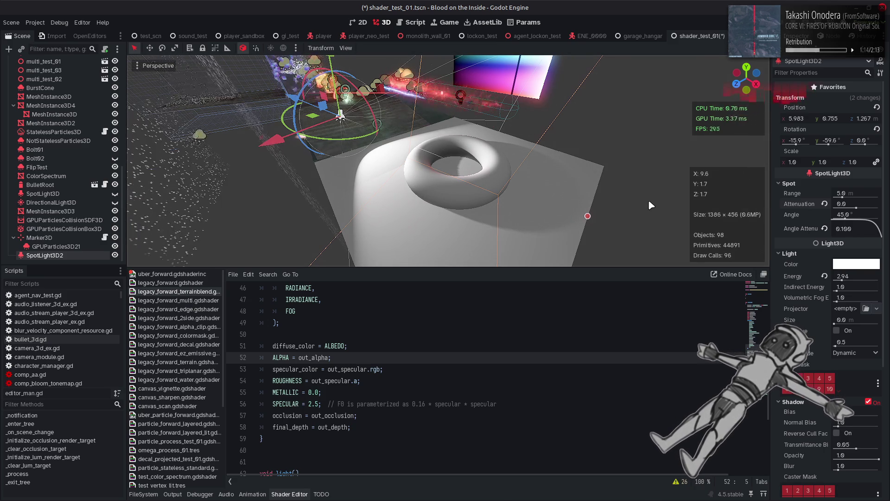
mouse_move(850, 205)
mouse_down()
mouse_move(839, 205)
mouse_move(858, 193)
mouse_up()
text(8)
key(Return)
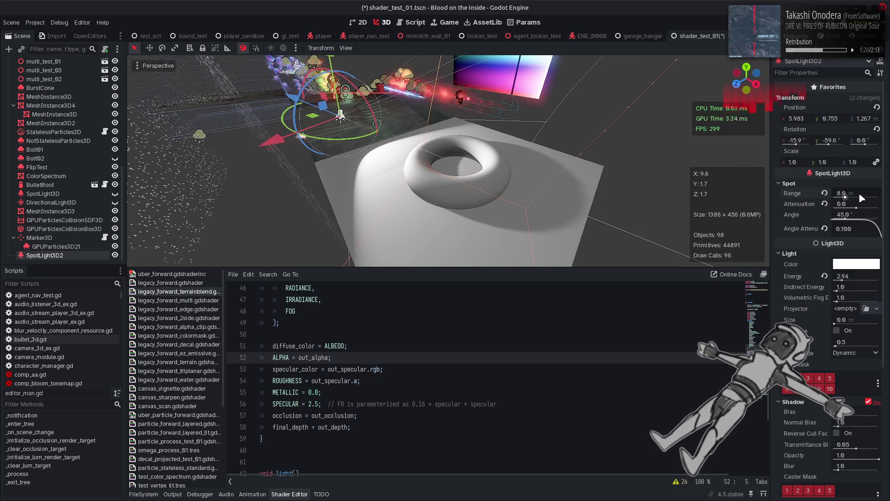
Select SpotLight3D2, try several Size values, then reset Size to 0 m
click(598, 198)
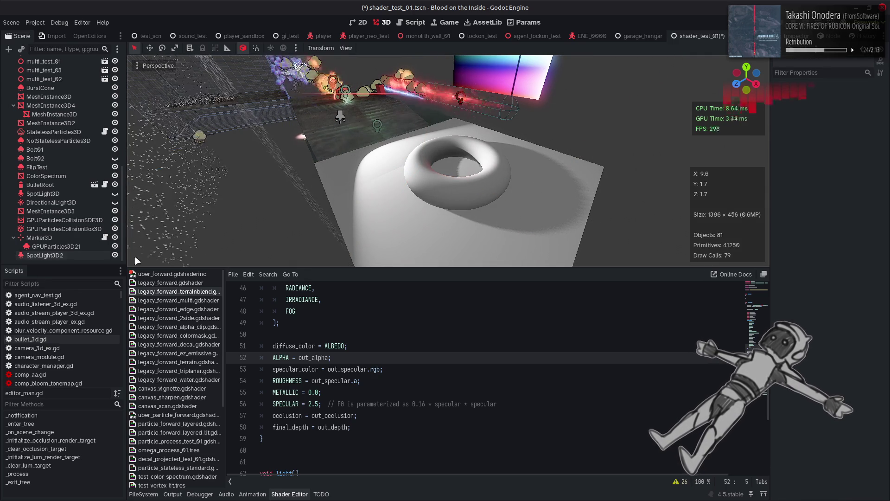
click(48, 258)
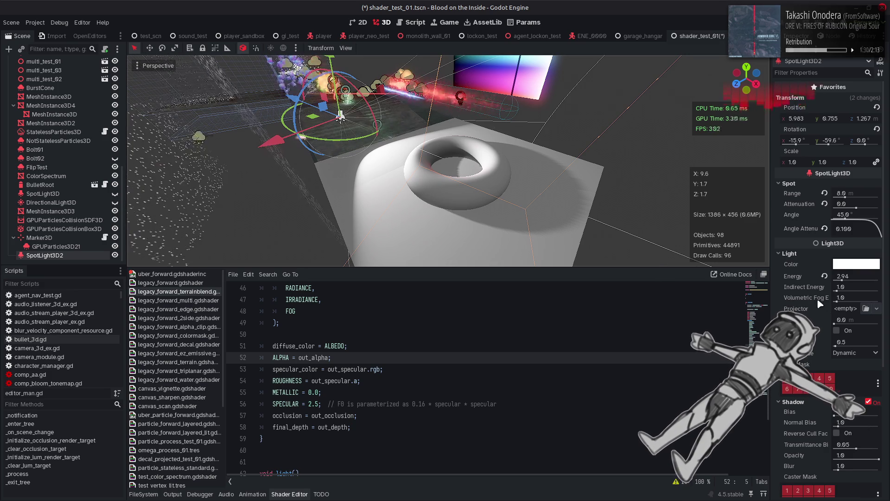
click(835, 324)
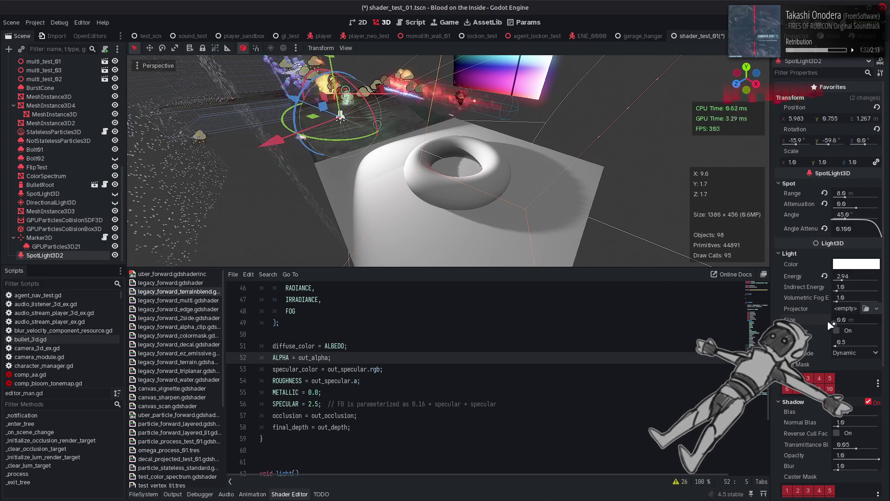
click(834, 324)
drag(833, 324, 878, 324)
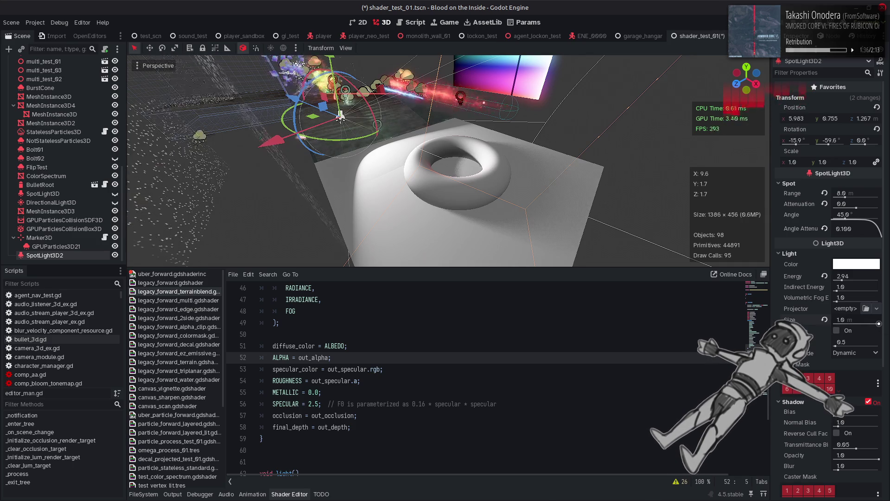
click(824, 320)
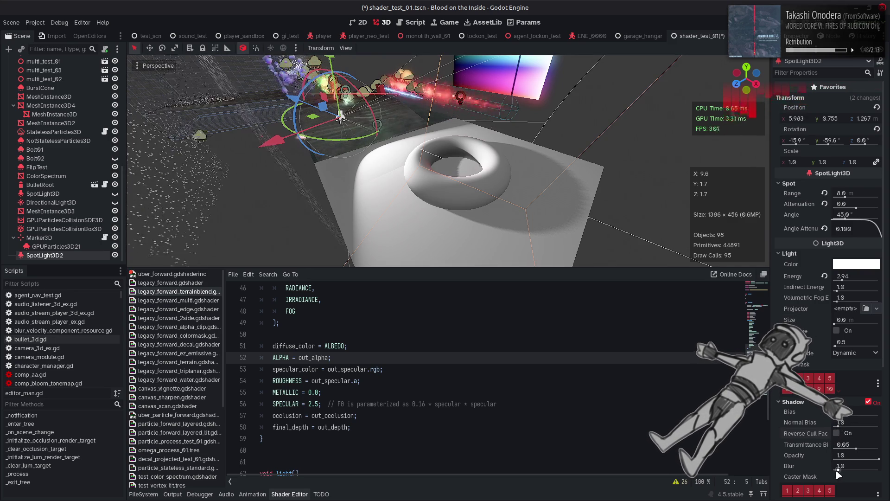
Try Shadow Blur at 2.03 and 0, restore it to 1.0, and save
drag(838, 470, 853, 464)
click(853, 463)
text(2.0)
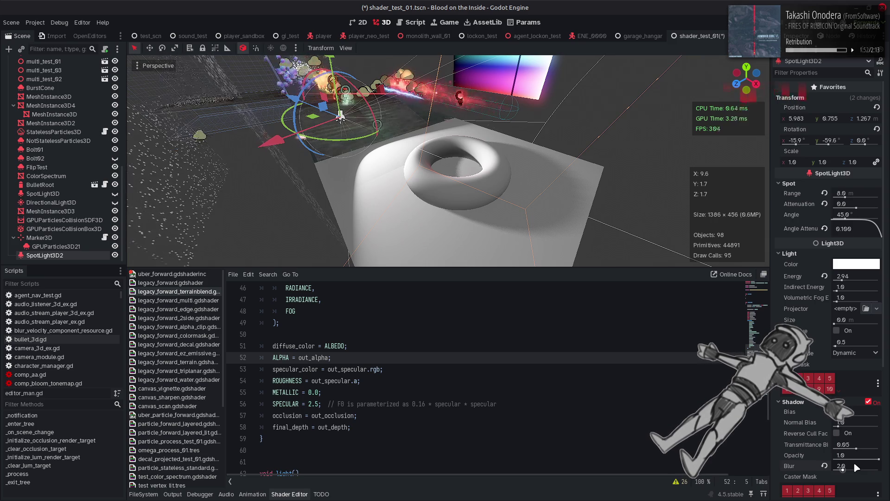
text(3)
key(Return)
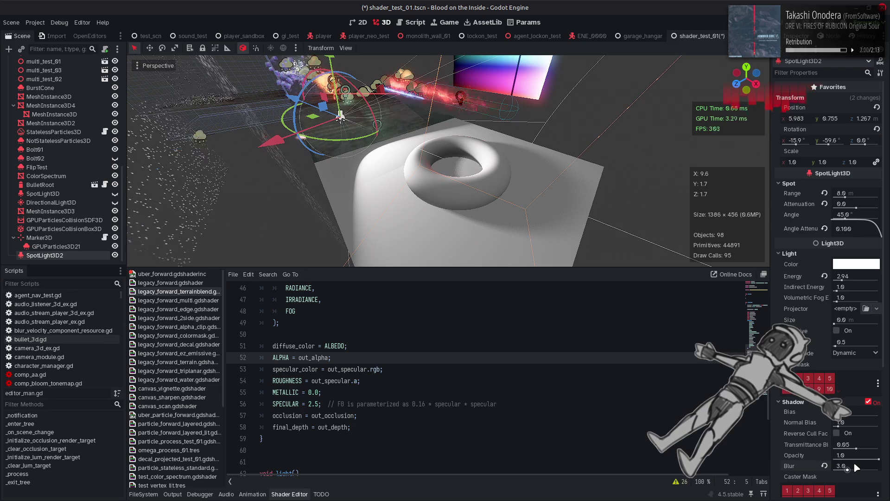
drag(848, 469, 825, 466)
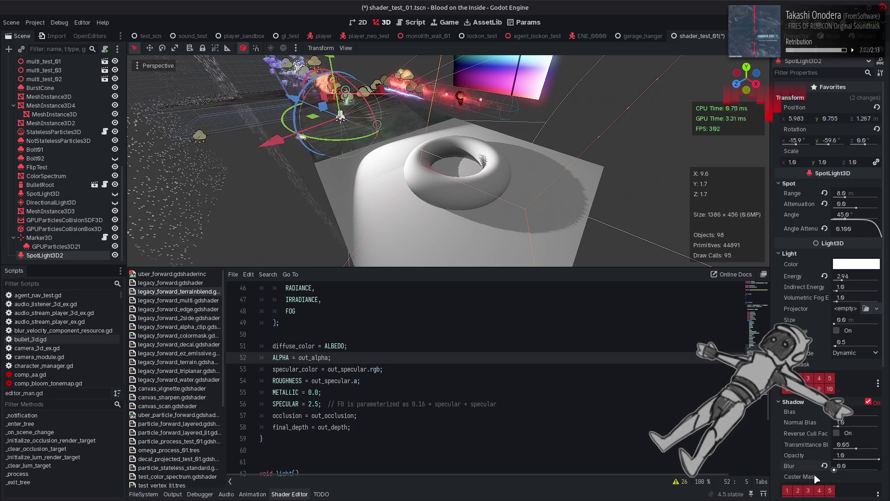
click(825, 465)
key(ctrl+s)
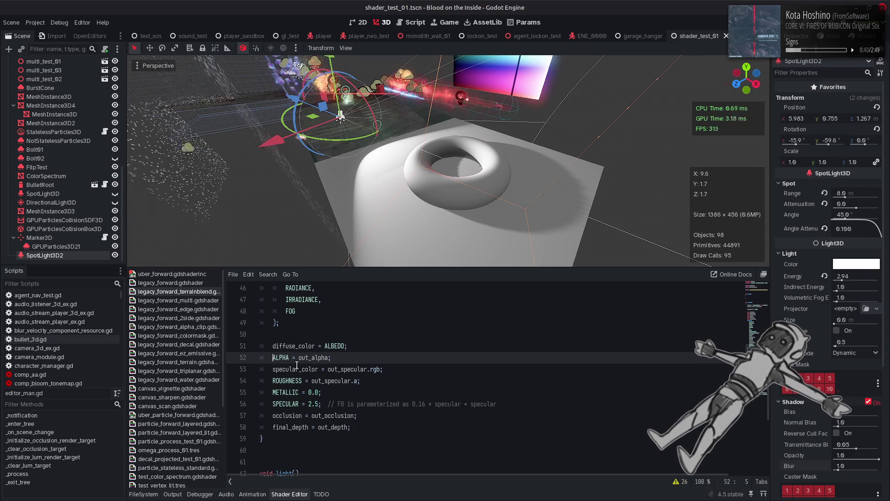
Comment out the ALPHA = out_alpha shader line again with //
text(//)
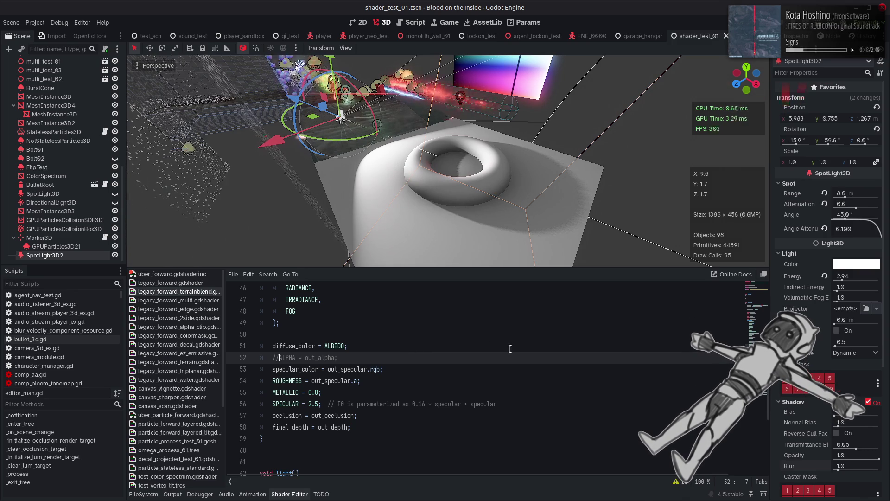
Inspect the depth_prepass_alpha render_mode on line 2, then return to the code around line 47
scroll(528, 329, up, 15)
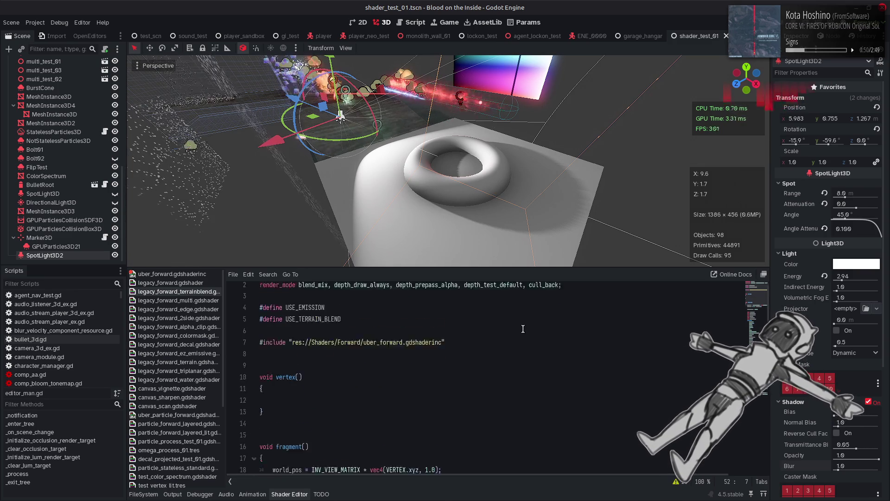
double_click(433, 301)
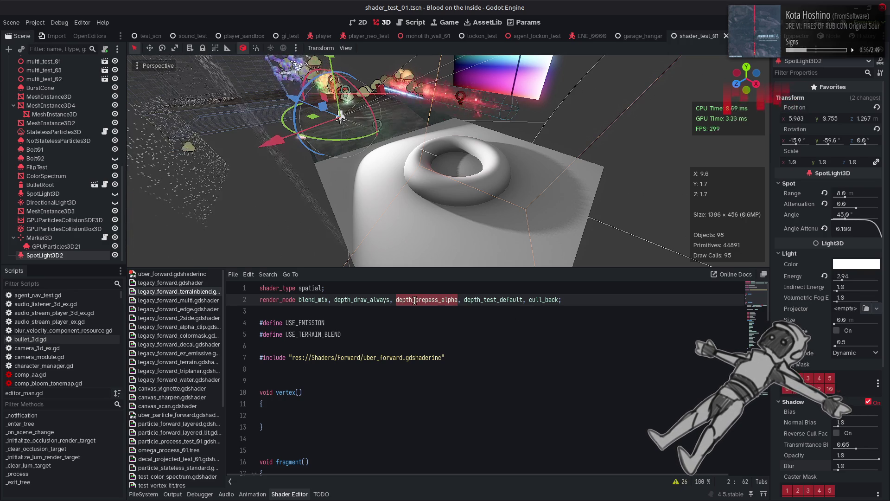
click(427, 343)
scroll(427, 342, down, 9)
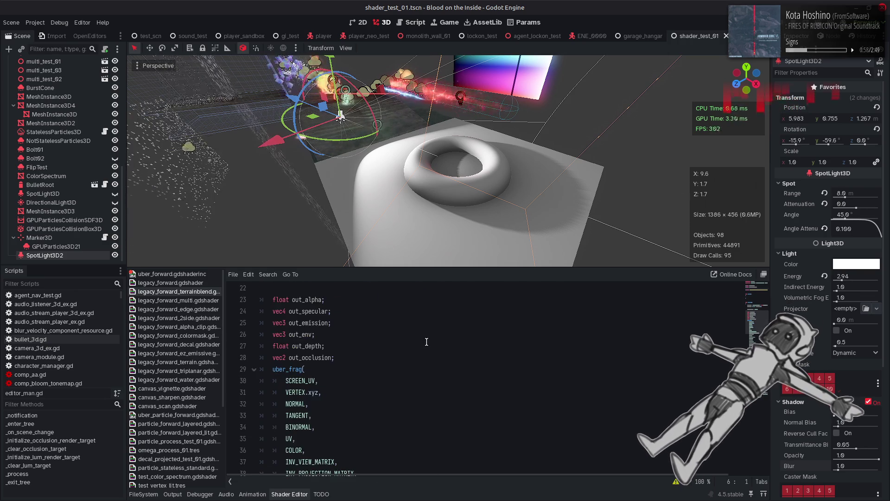
scroll(426, 341, down, 4)
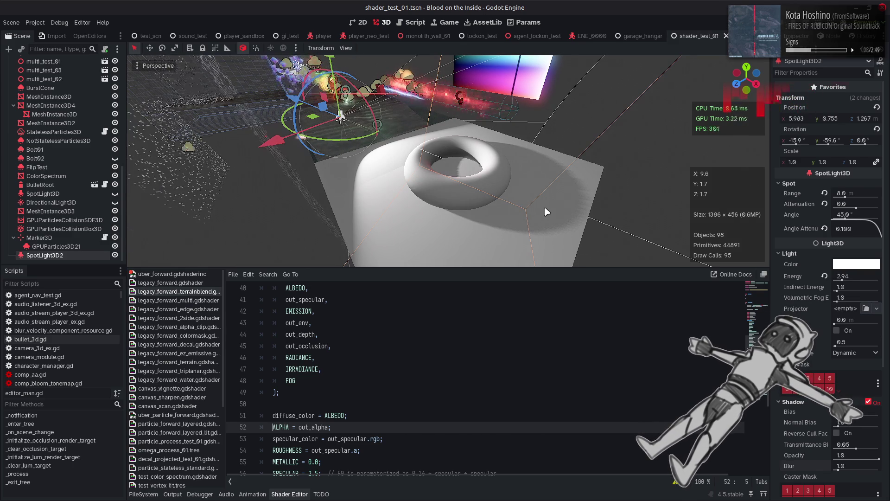
click(465, 365)
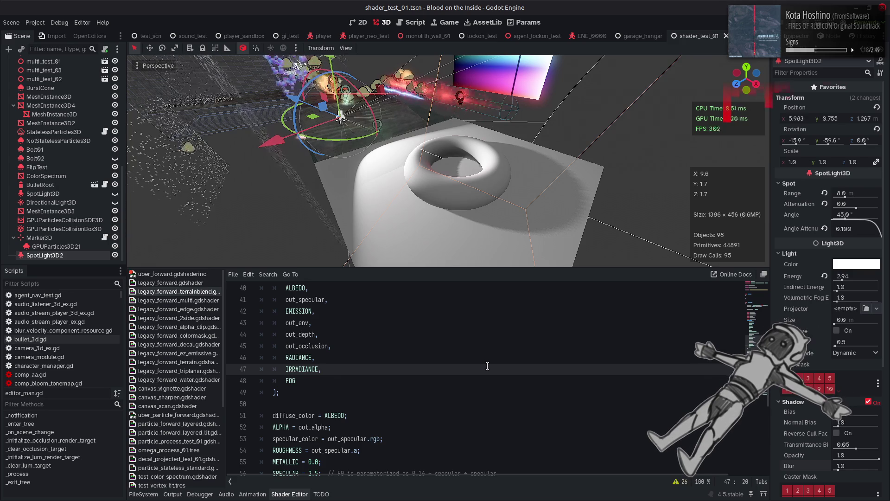
Comment out ALPHA = out_alpha; on line 52 with //, then restore it
scroll(487, 366, up, 13)
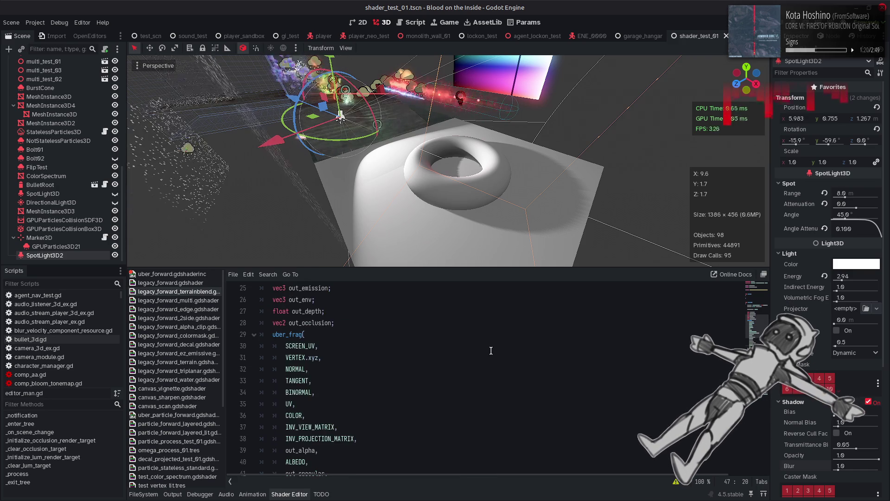
key(Down)
key(Down)
key(Down)
key(Home)
text(//)
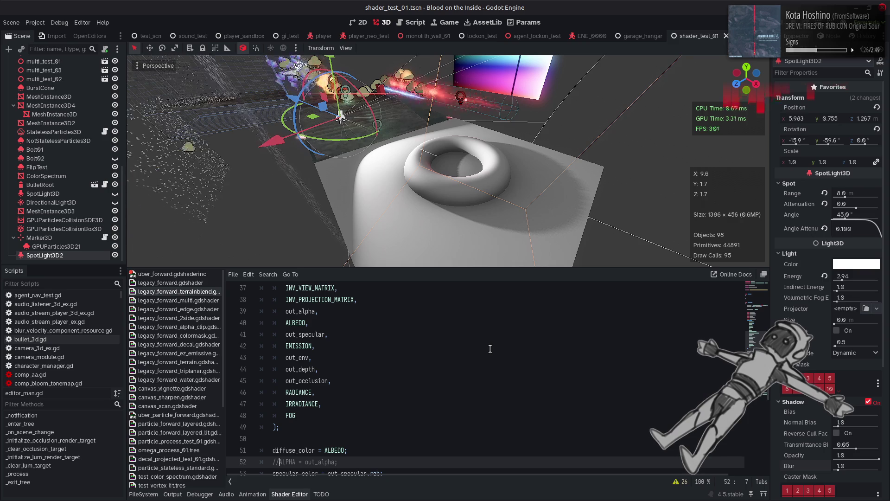
key(BackSpace)
key(BackSpace)
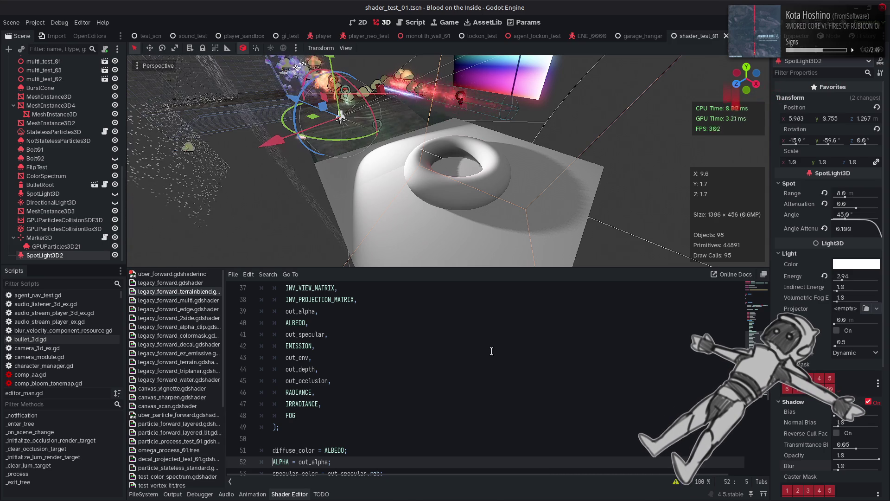
Fly the camera low and close to look down at the torus, then save the scene
key(q)
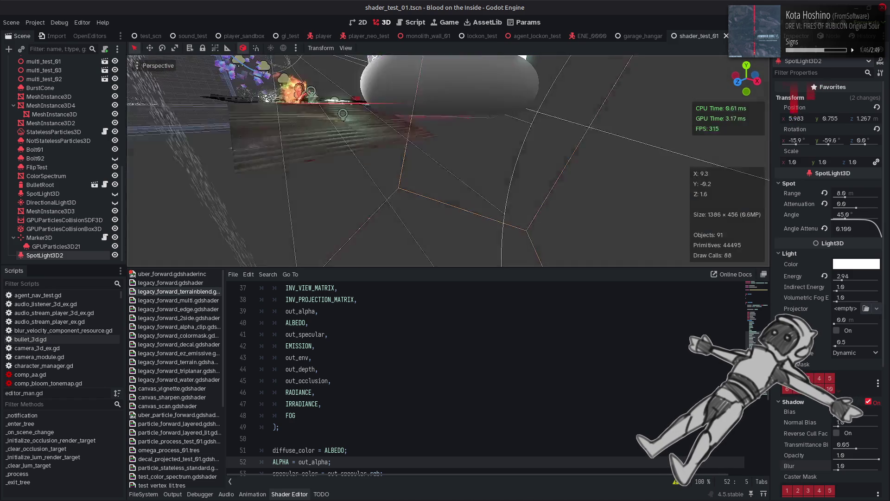
key(w)
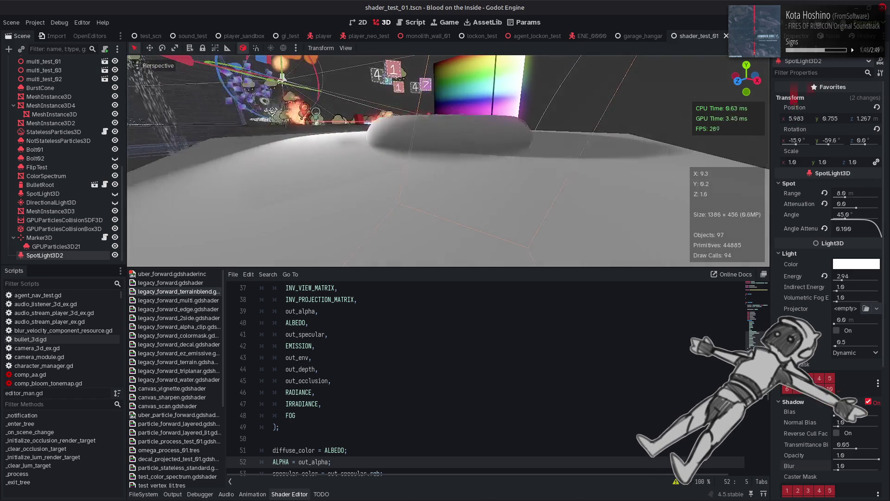
key(e)
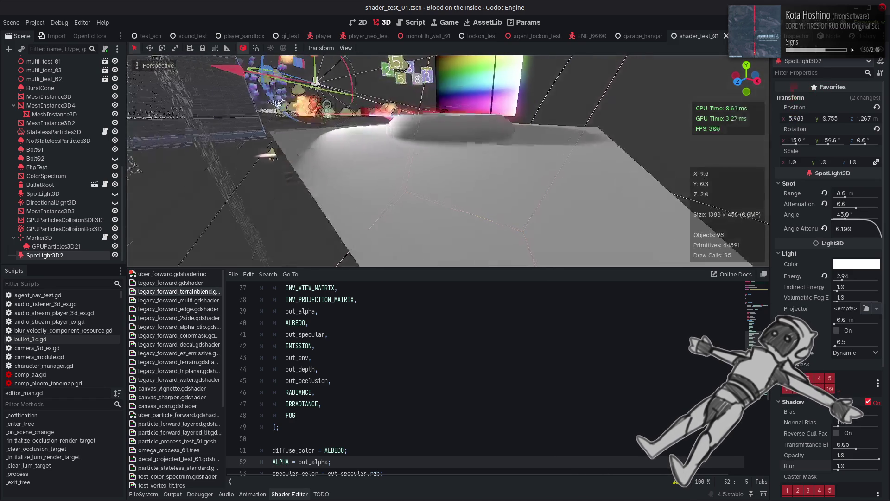
key(ctrl+s)
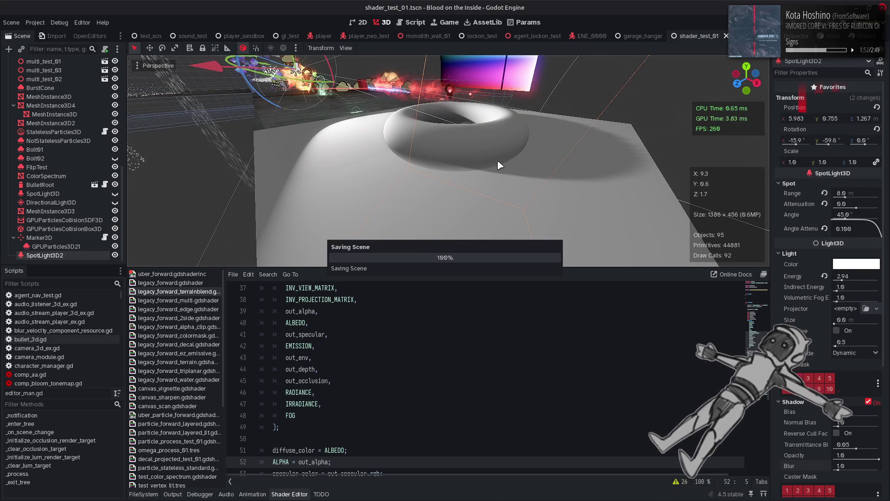
Open uber_forward.gdshaderinc and put the caret at the end of the feather_alpha line 500
click(172, 274)
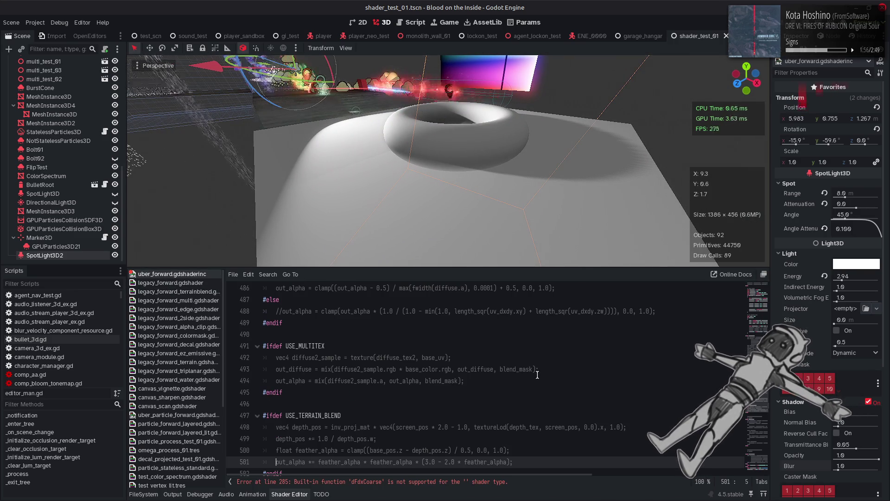
click(473, 448)
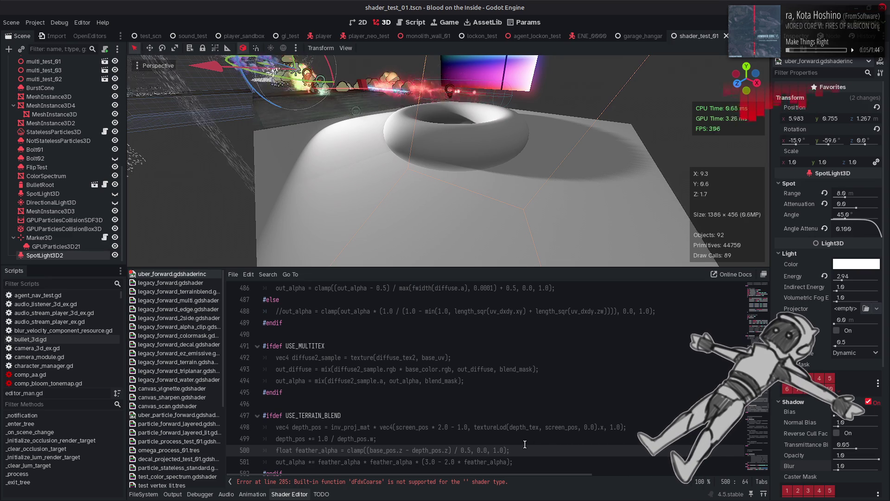
click(516, 449)
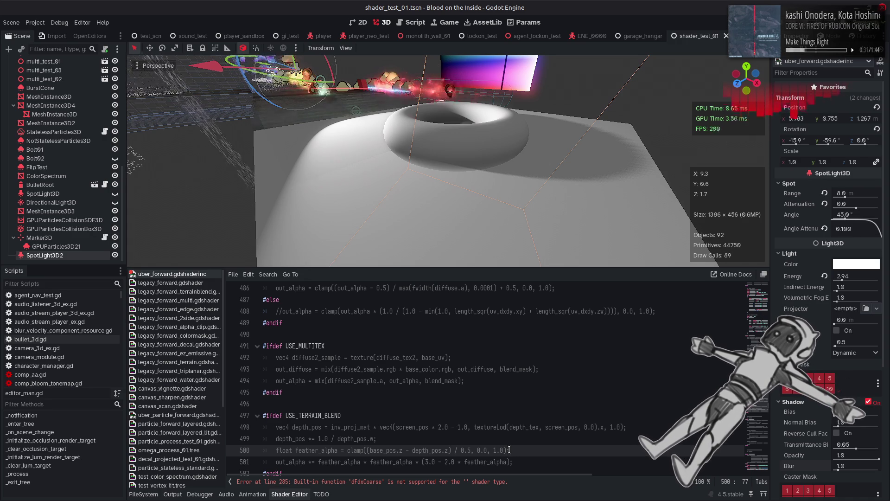
Rewrite line 500 as clamp(((base_pos.z - depth_pos.z) / abs(base_normal.z)) / 0.5, 0.0, 1.0)
click(461, 449)
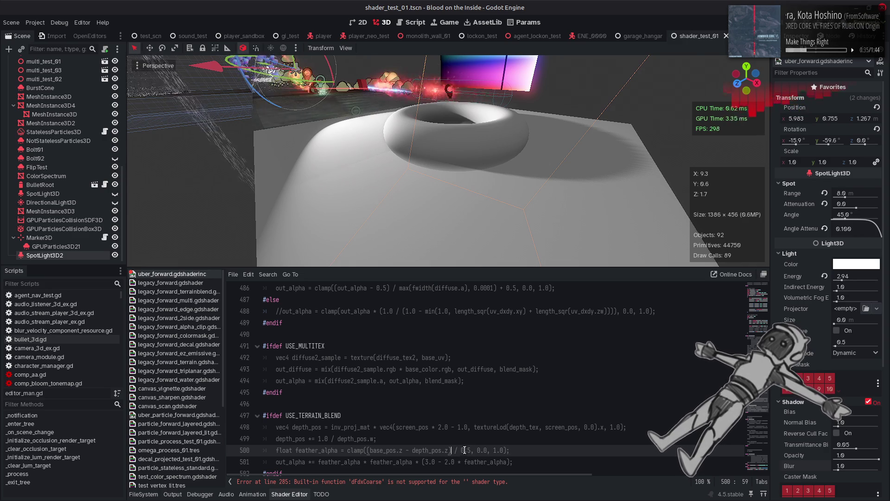
key(BackSpace)
click(366, 450)
text((()
click(454, 449)
text() / b)
text(ase_normal))
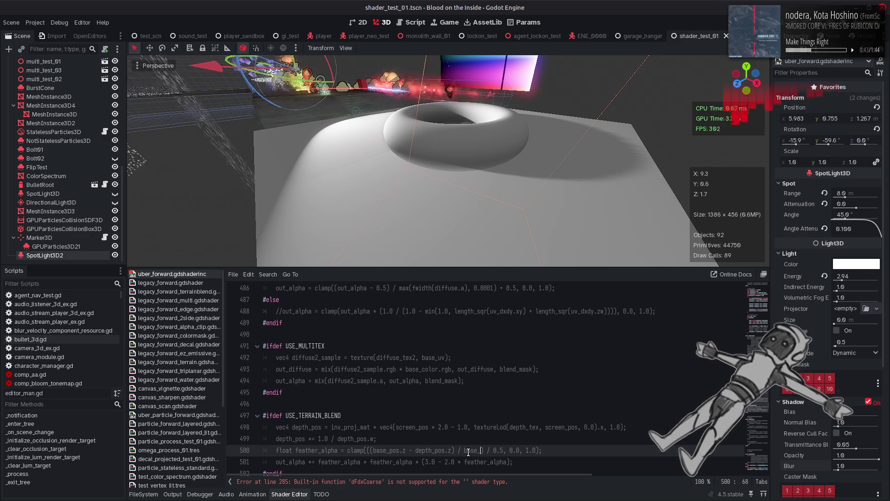
text(.z)
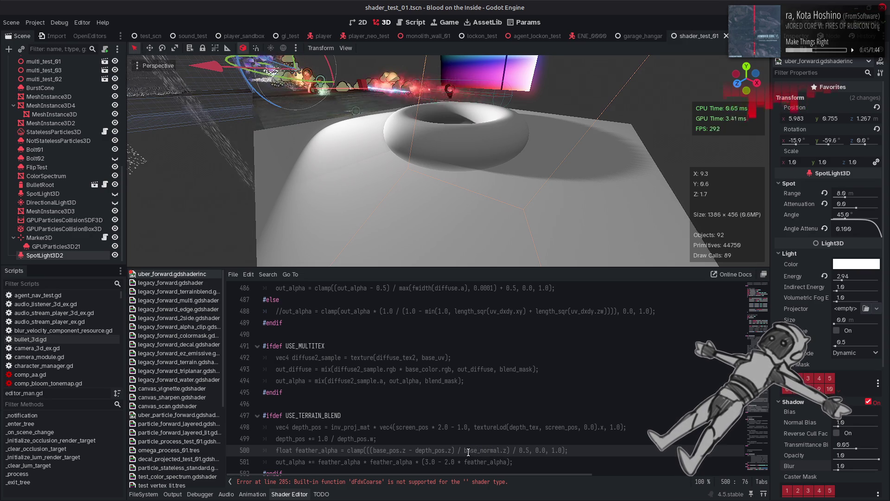
click(465, 450)
text(()
text(abs()
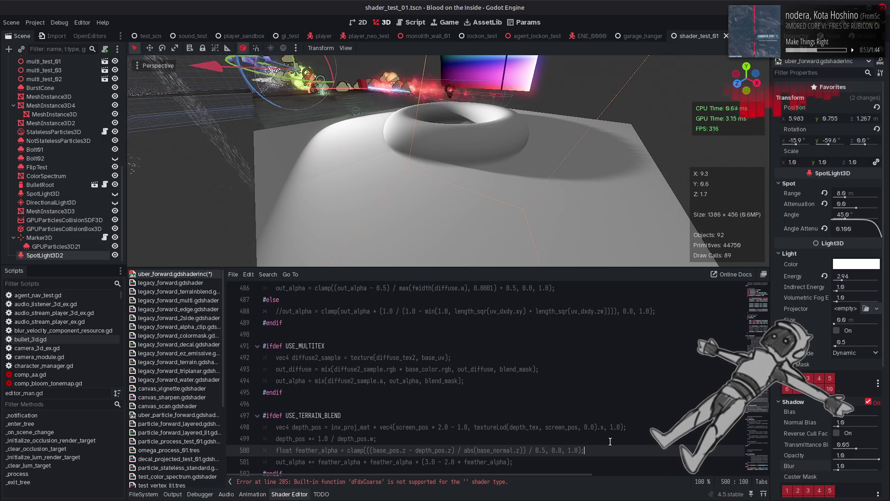
drag(462, 215, 462, 214)
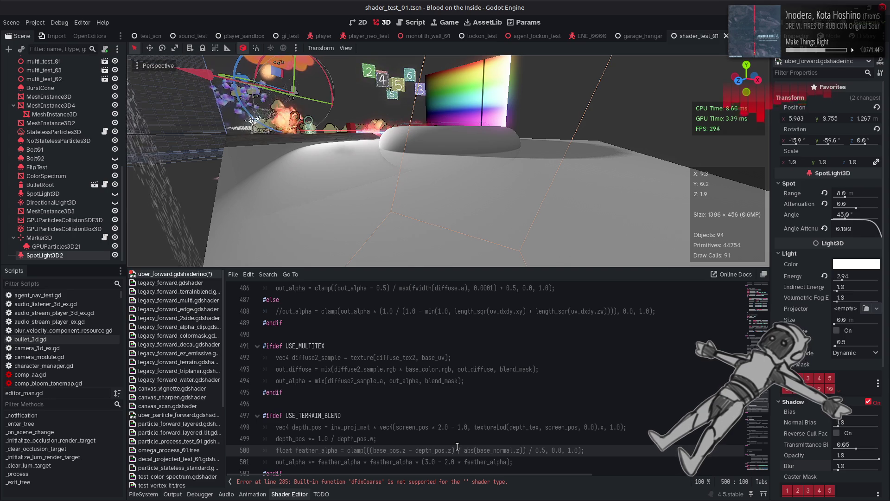
Cut the abs(base_normal.z) divisor out of the feather_alpha formula on line 500
click(458, 449)
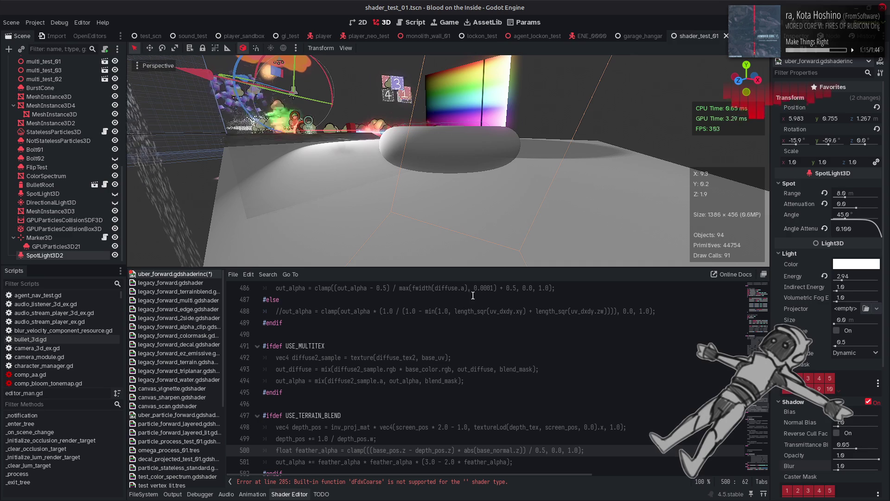
mouse_move(538, 199)
mouse_down()
mouse_move(537, 234)
mouse_move(538, 218)
mouse_up()
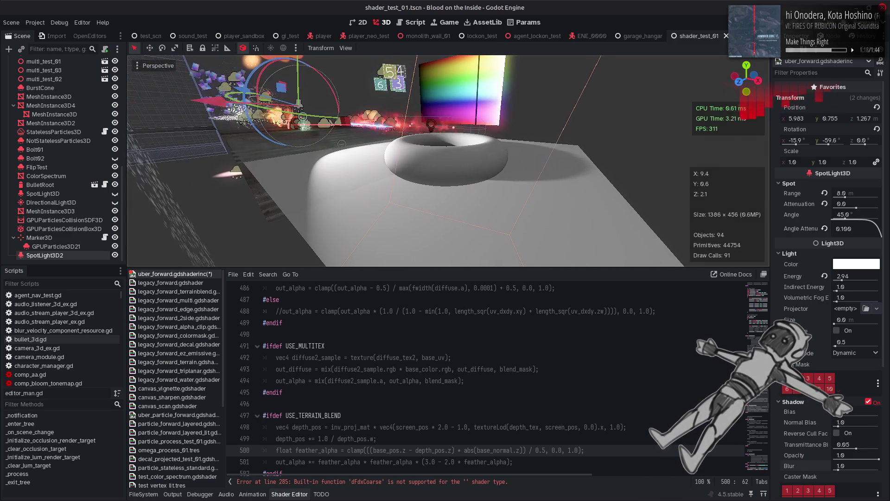
click(461, 450)
drag(457, 450, 523, 450)
key(ctrl+c)
key(BackSpace)
key(Delete)
key(Delete)
Wrap 0.5 in parentheses and paste '/ abs(base_normal.z)' after it
click(369, 450)
key(Delete)
click(459, 451)
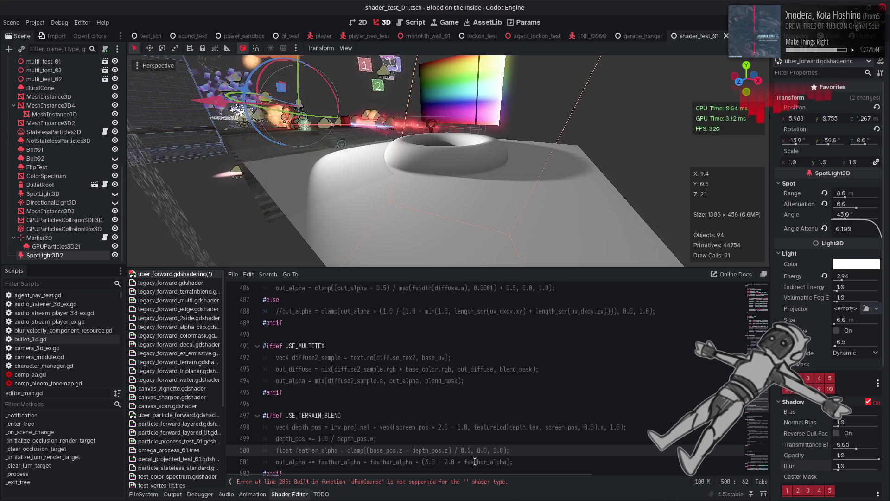
text(()
click(474, 451)
text())
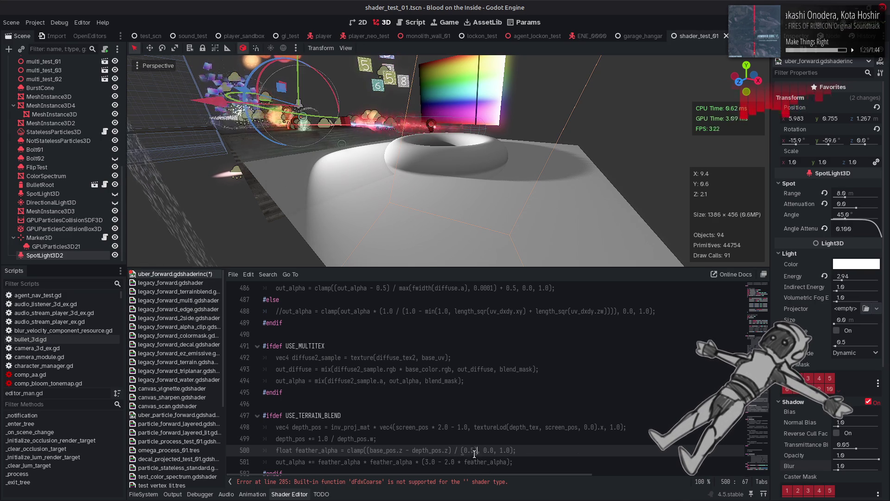
key(ctrl+v)
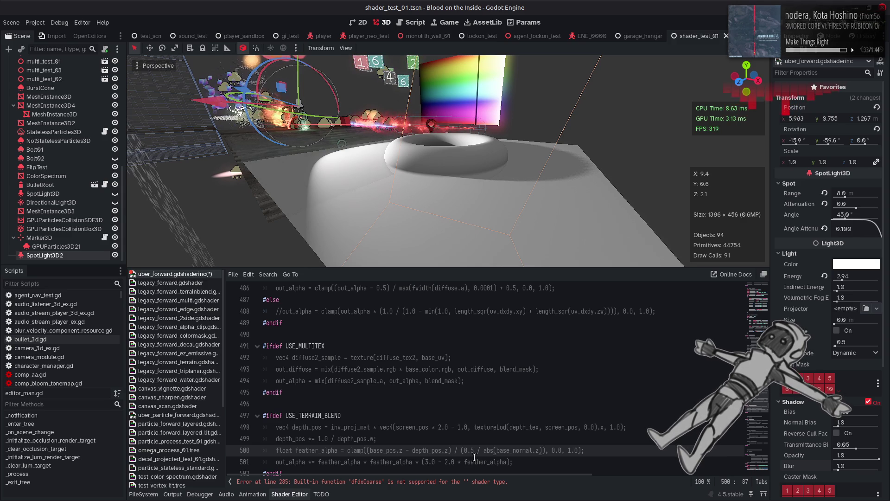
Change the 0.5 divisor to 0.1 and hide the shader editor
click(473, 450)
key(BackSpace)
text(1)
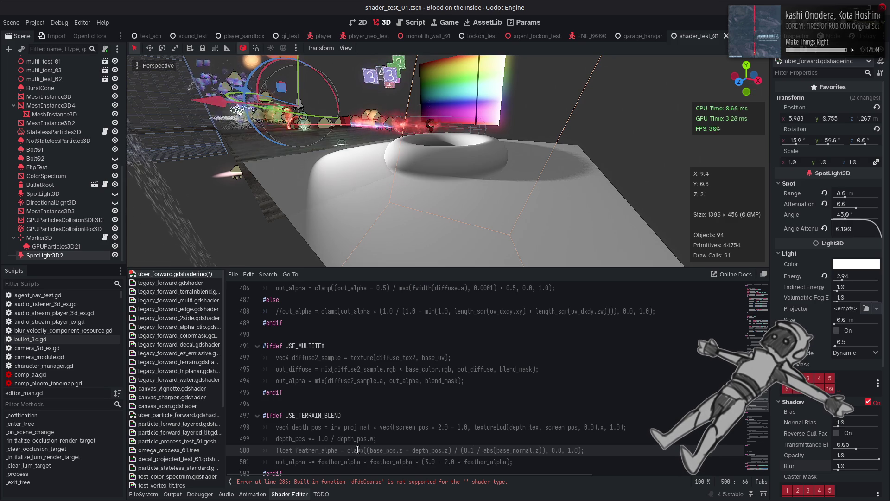
click(296, 494)
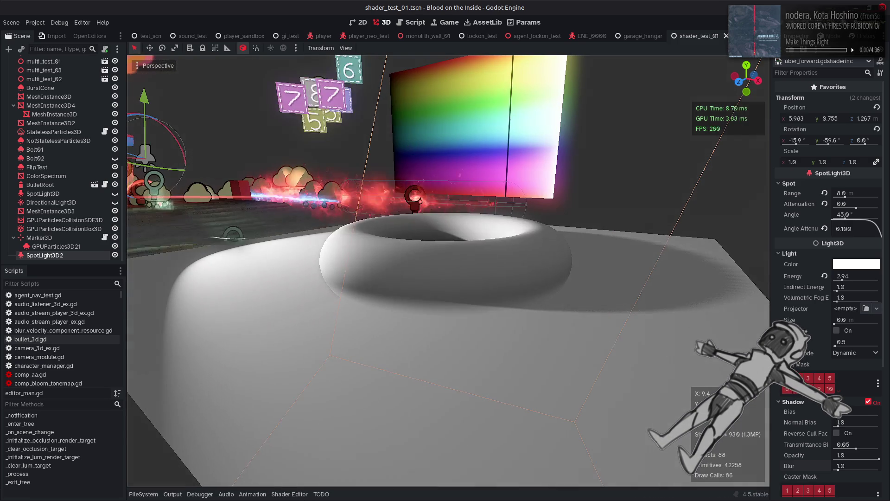
Collapse the Shader Editor panel and select the floor plane MeshInstance3D4 to inspect its material
click(292, 495)
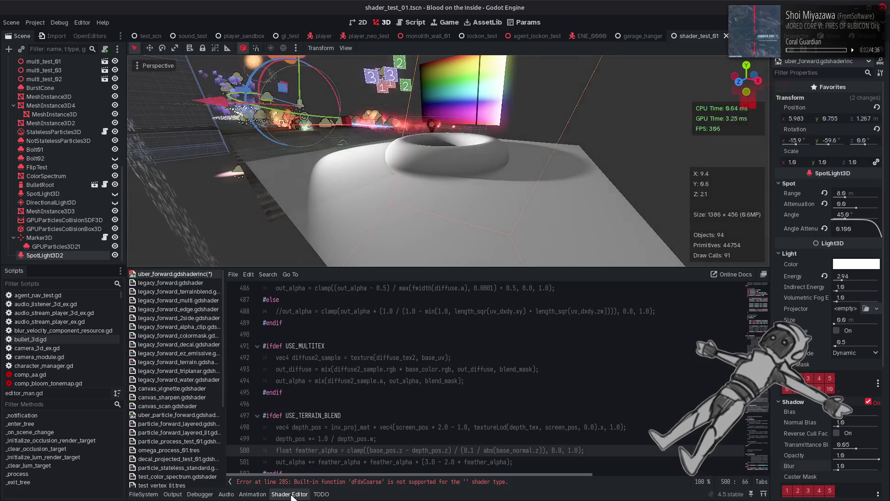
click(292, 494)
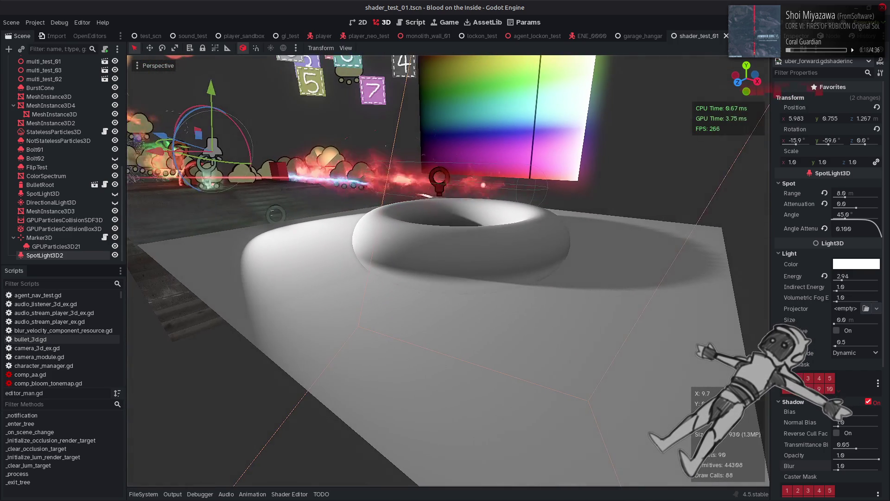
click(496, 310)
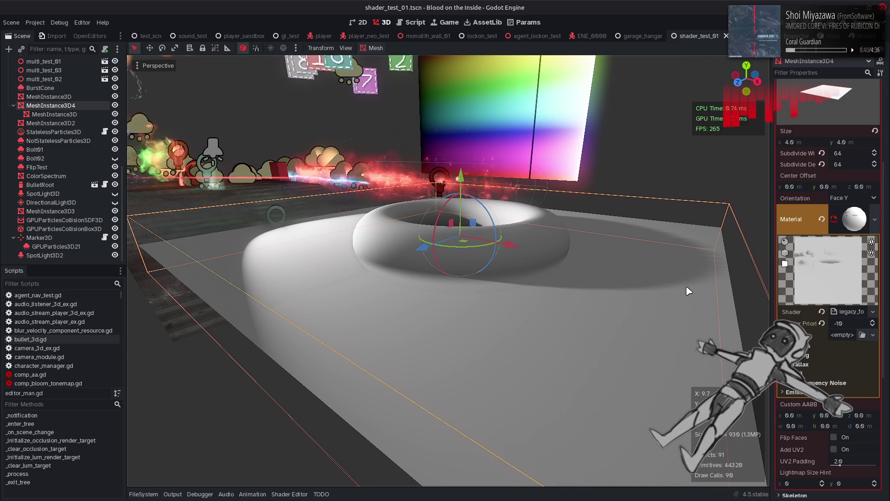
Zoom the viewport in and out around the torus, then deselect everything
scroll(639, 262, up, 2)
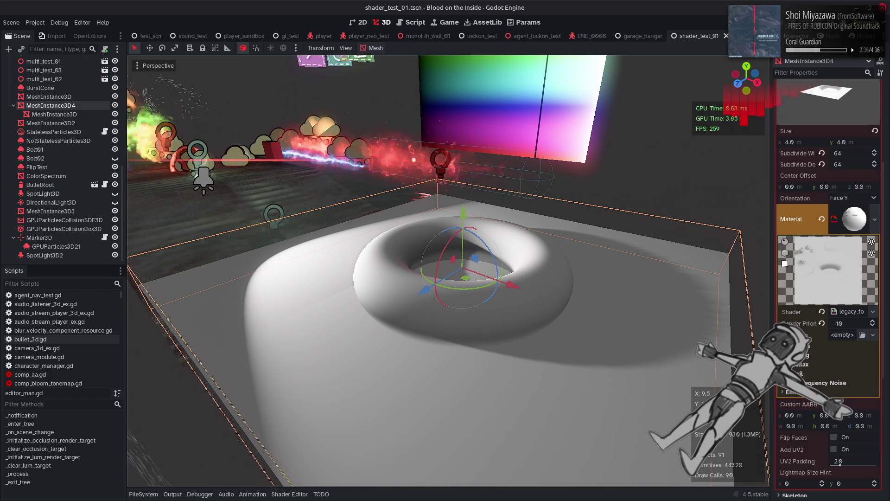
scroll(465, 109, down, 4)
click(501, 150)
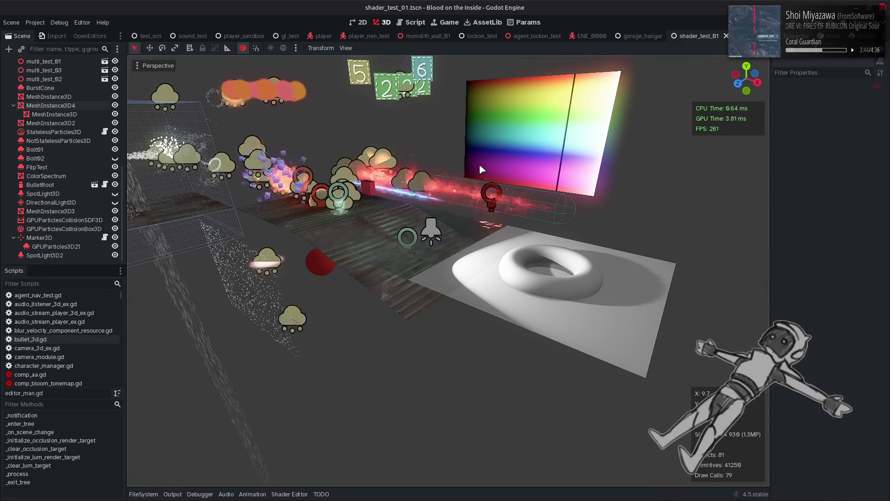
Save shader_test_01.tscn twice, then bring up the viewport's Perspective view options menu
key(ctrl+s)
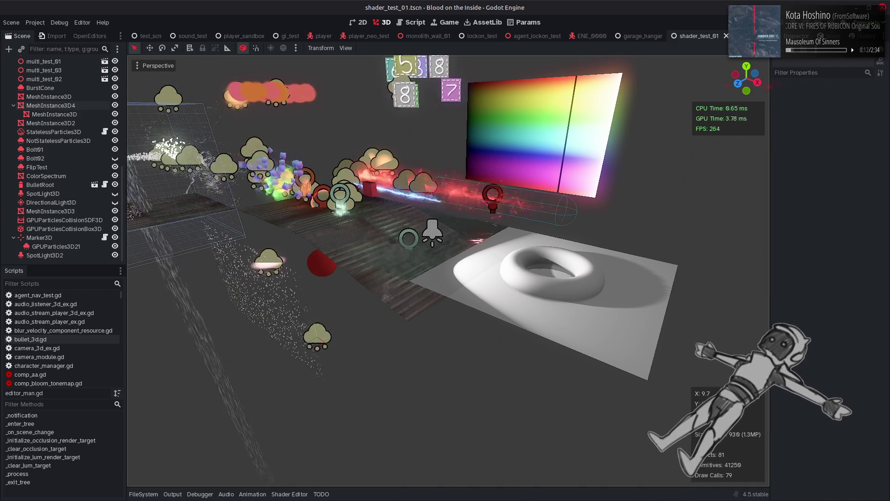
key(ctrl+s)
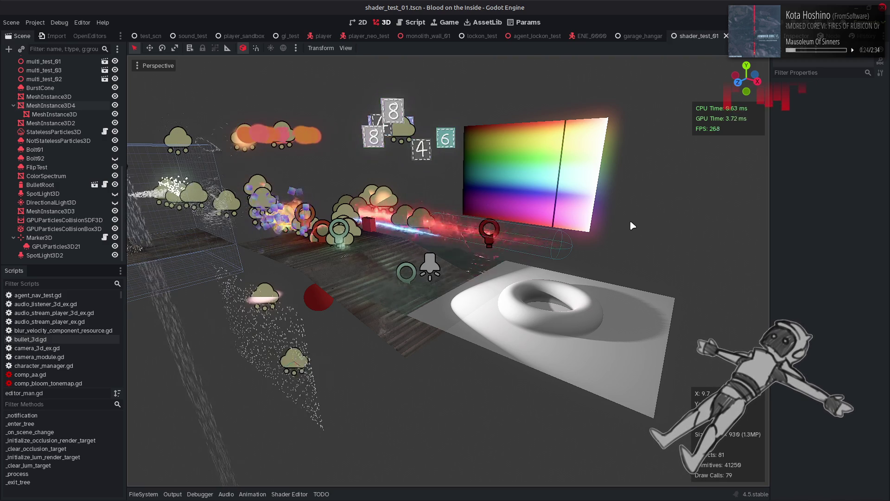
click(158, 65)
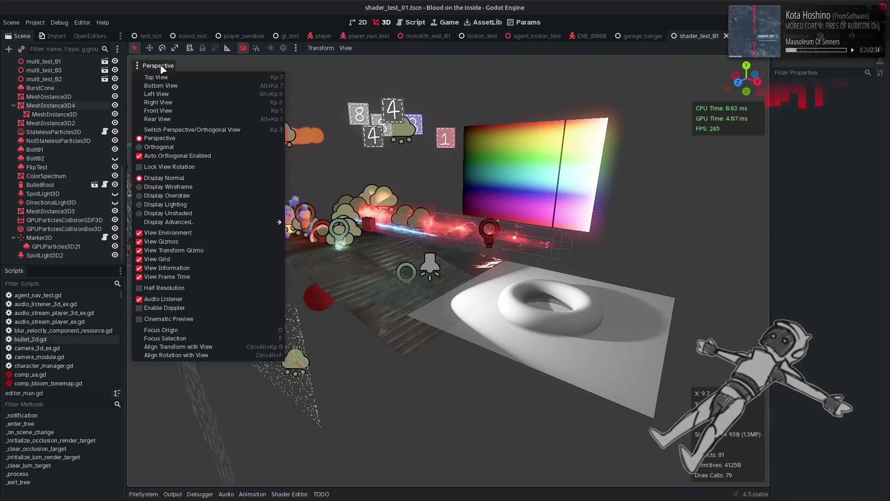
Dismiss the Perspective menu and select WorldEnvironment at the top of the Scene tree
click(340, 349)
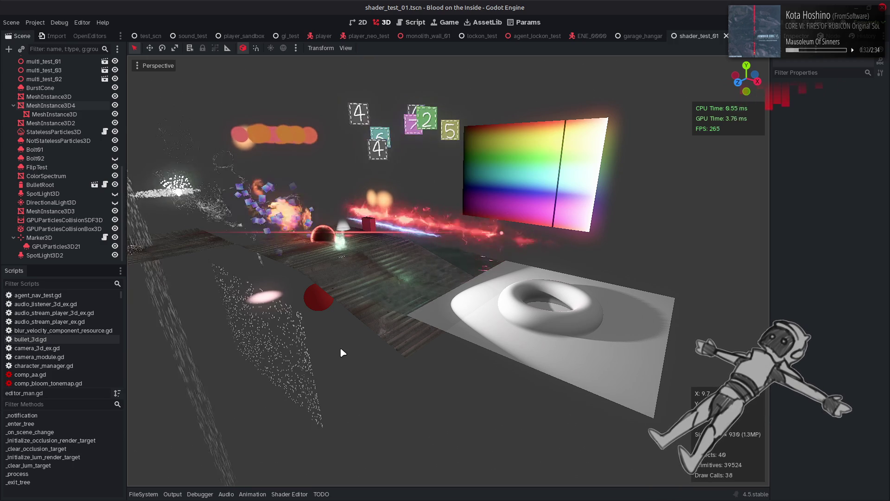
scroll(51, 175, up, 10)
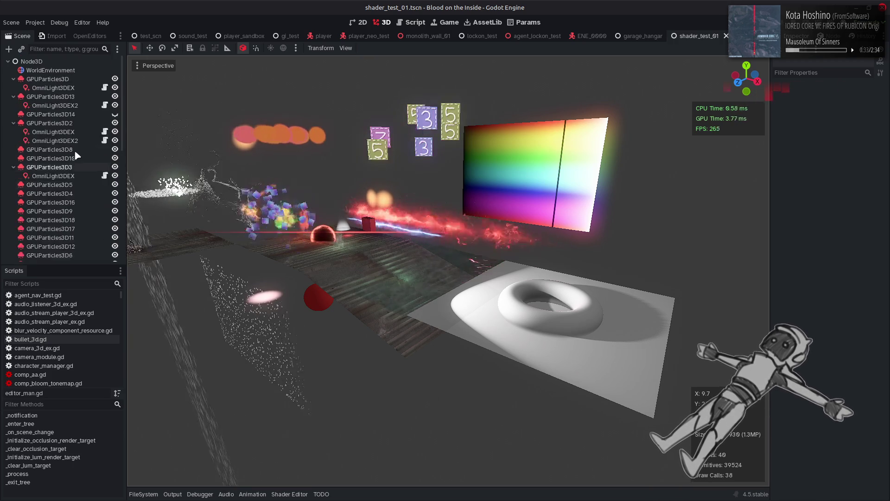
click(66, 71)
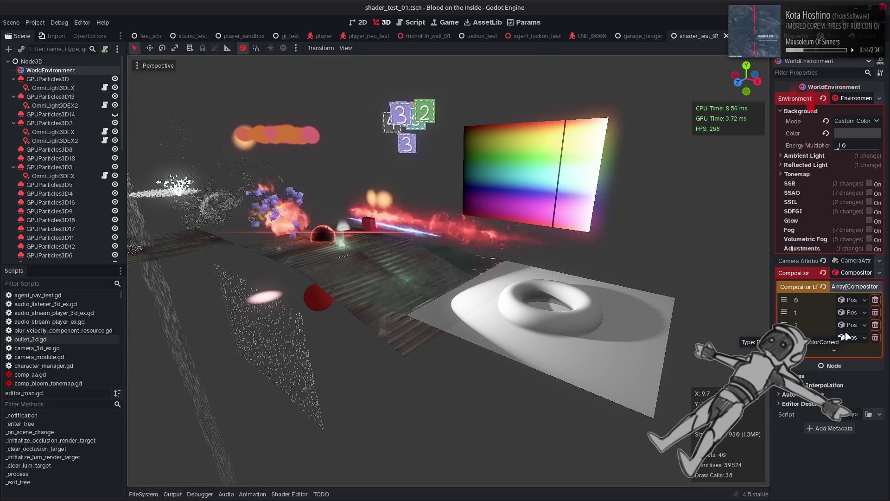
Select the torus, expand its material's Textures section, and load a texture for Diffuse Tex
click(565, 328)
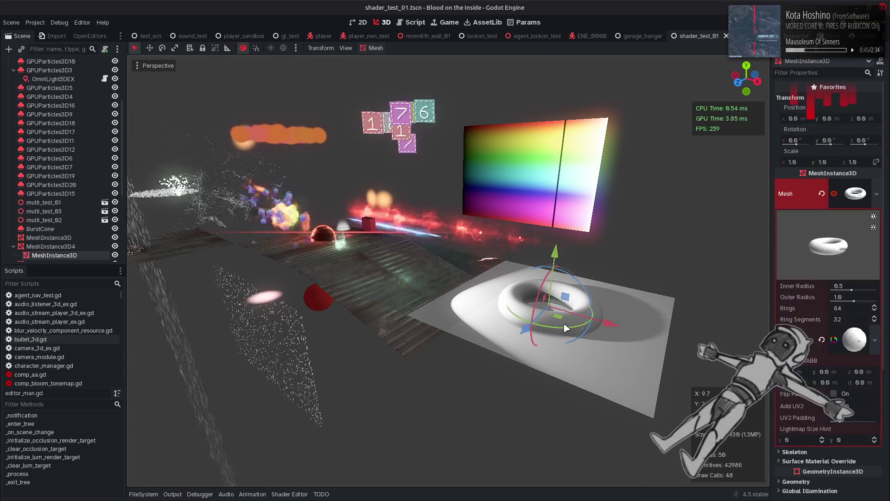
click(854, 339)
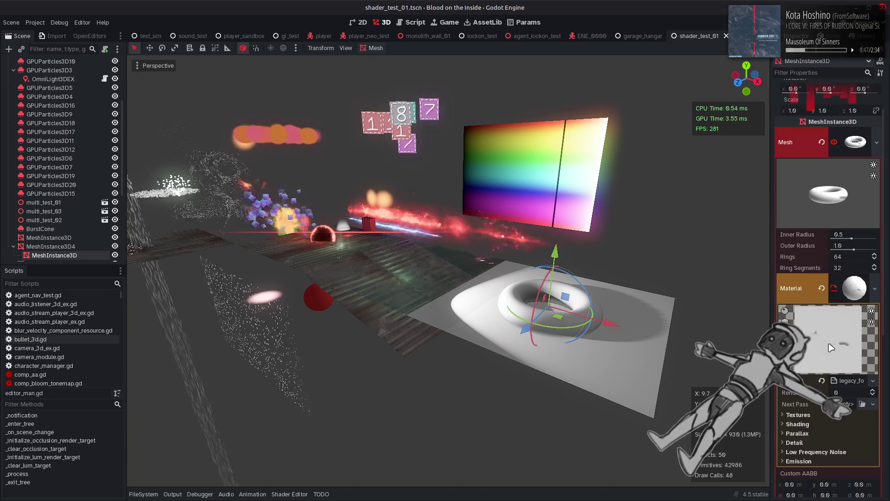
click(815, 414)
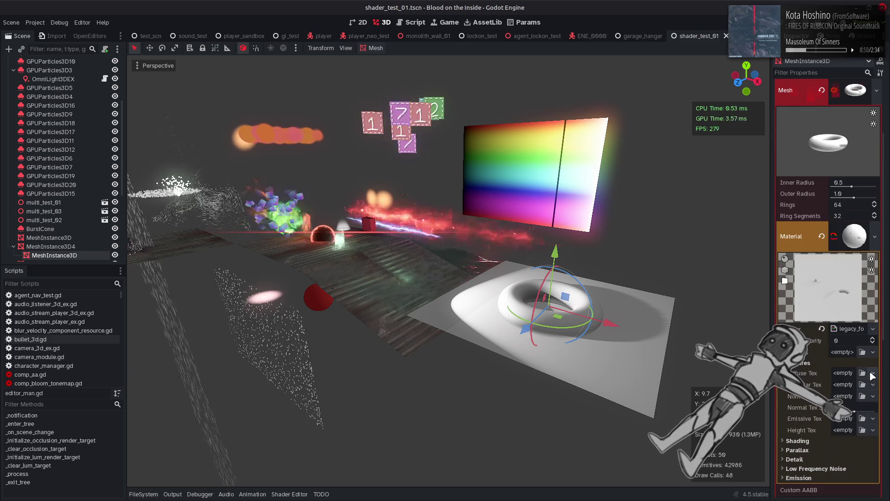
click(862, 373)
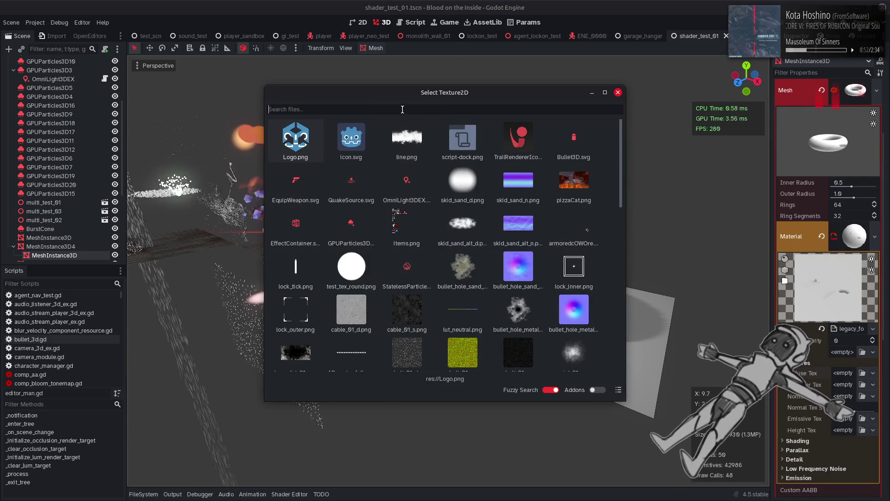
Assign a 'base' texture to the torus's diffuse slot, compare the floor's textures, then save
text(base)
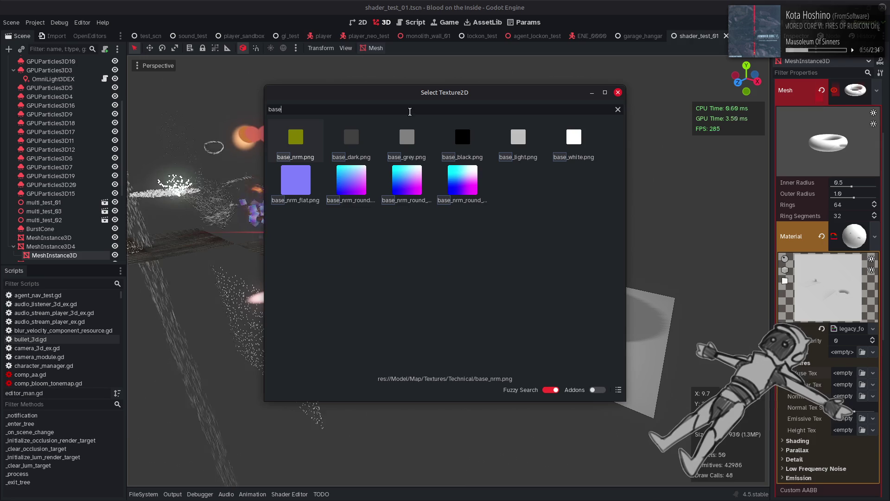
double_click(407, 139)
click(686, 347)
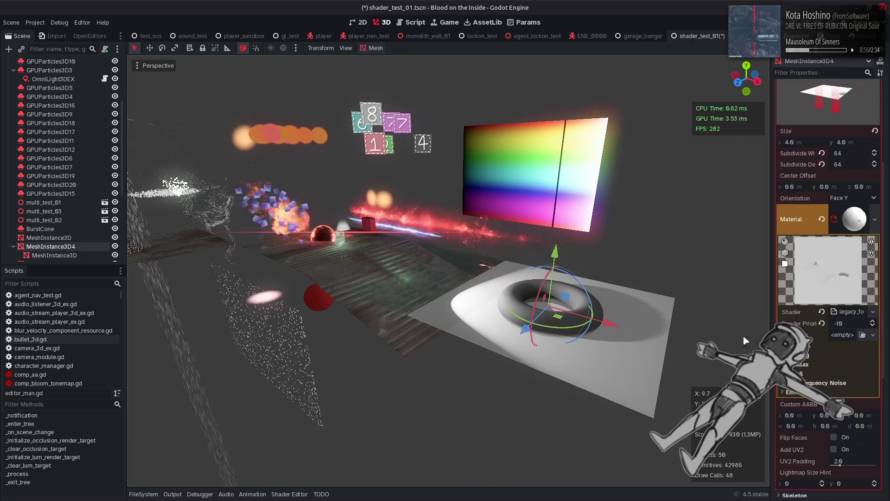
click(818, 343)
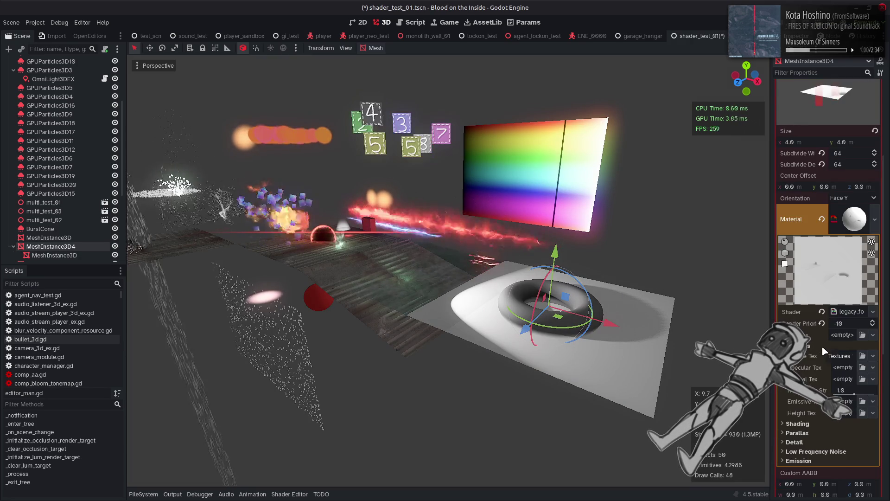
click(726, 308)
key(ctrl+s)
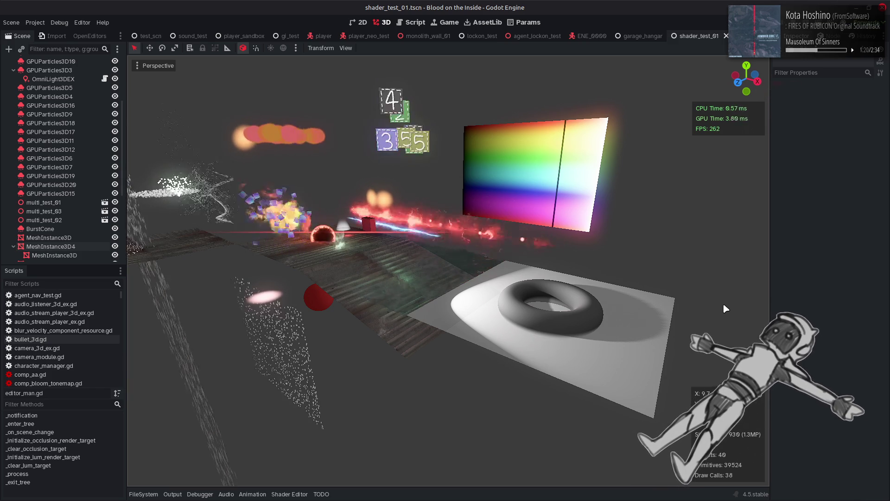
In WorldEnvironment's compositor, fold effect 0 and unfold effect 2's Bloom and Tonemap settings
scroll(68, 139, up, 5)
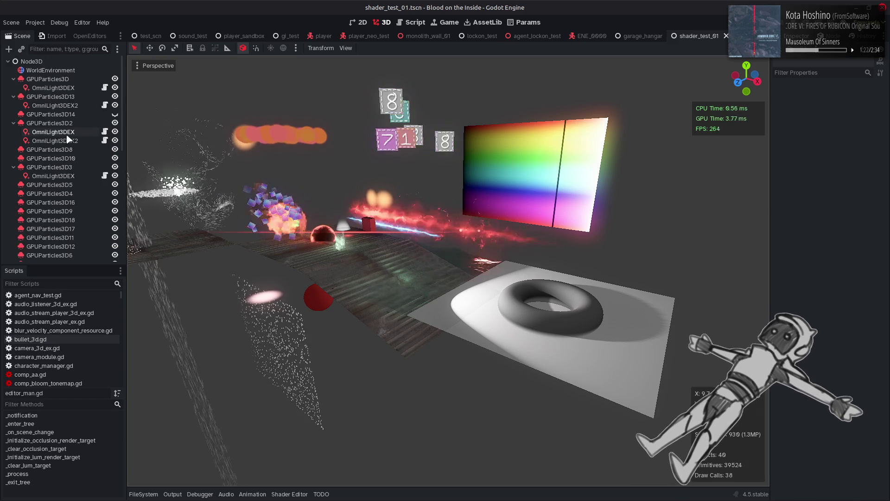
click(50, 70)
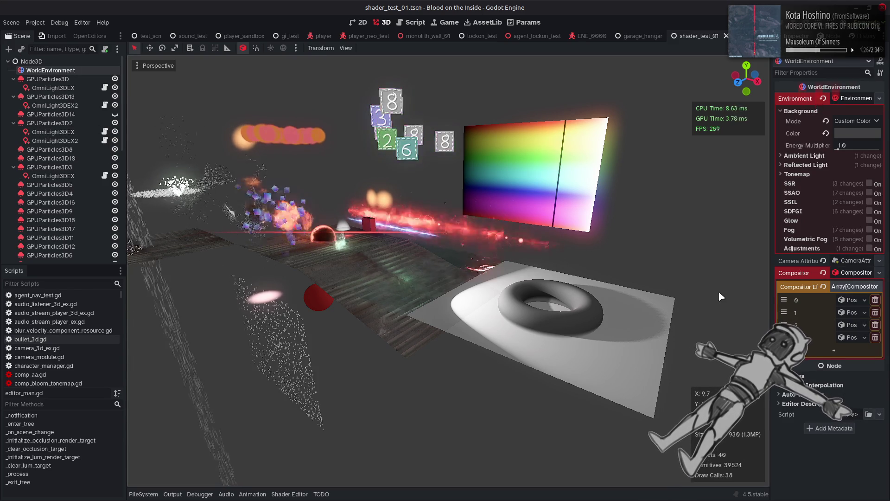
click(853, 299)
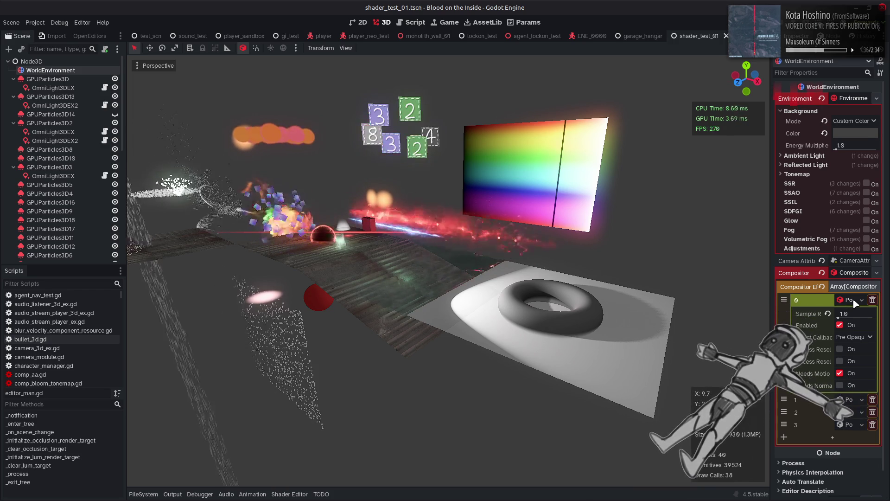
click(854, 301)
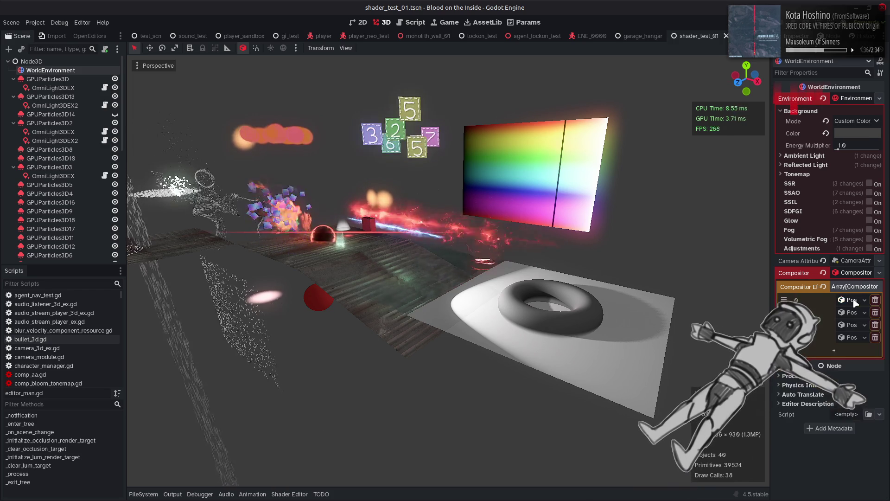
click(854, 325)
scroll(830, 343, down, 3)
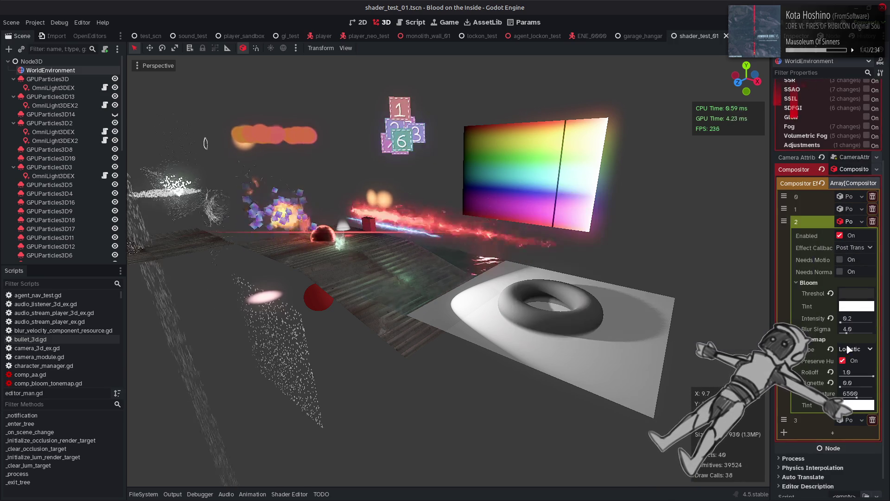
Compare Lr 2, Reinhard and Logistic tonemapping on effect 2, settle on Logistic, and save
click(848, 349)
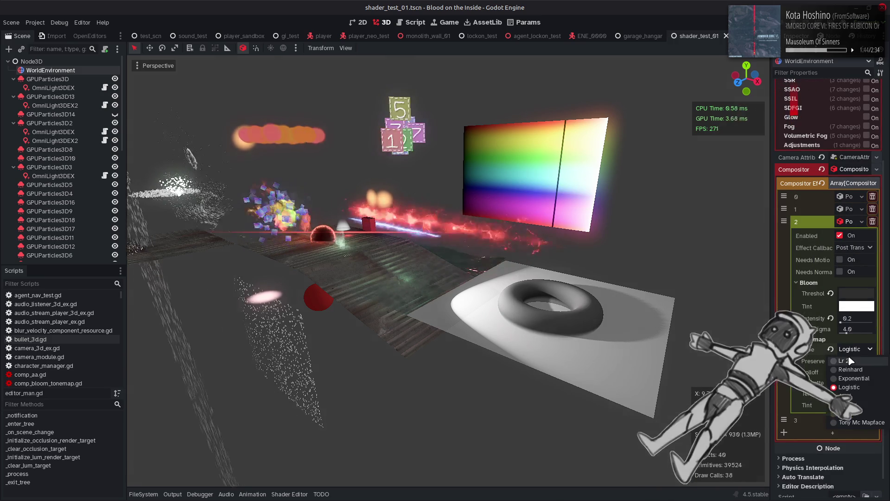
click(851, 361)
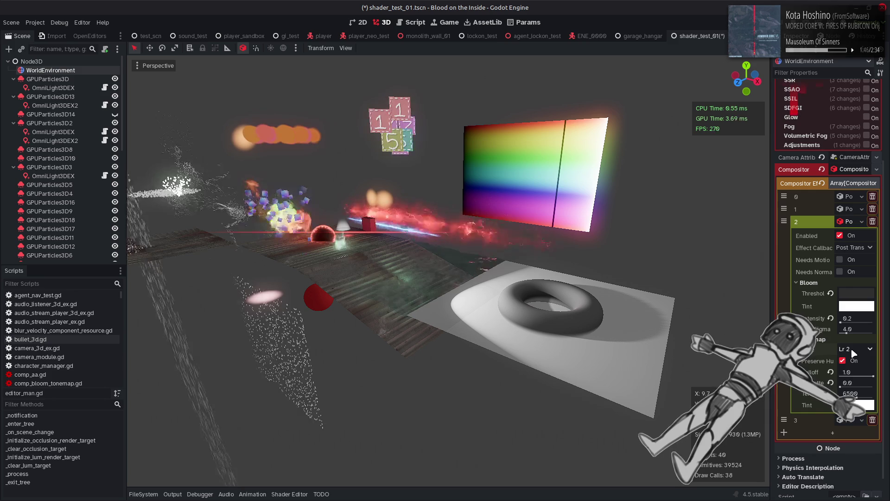
click(853, 347)
click(853, 368)
click(854, 351)
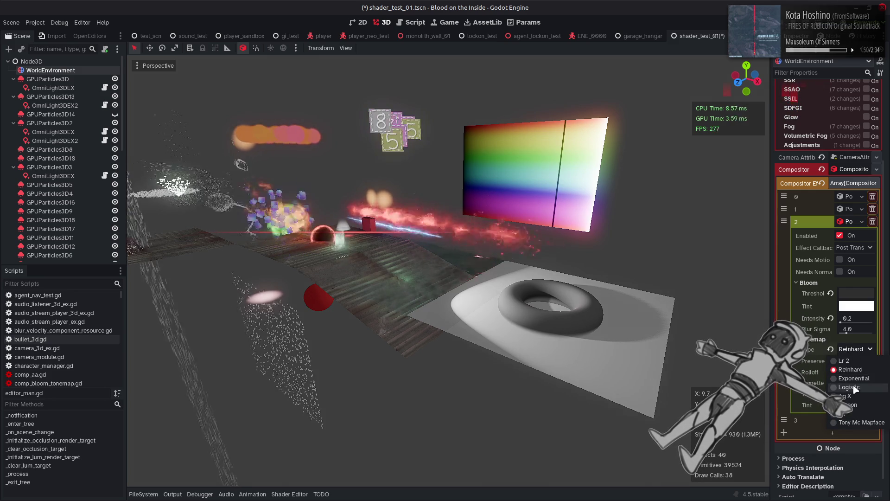
click(849, 387)
click(851, 351)
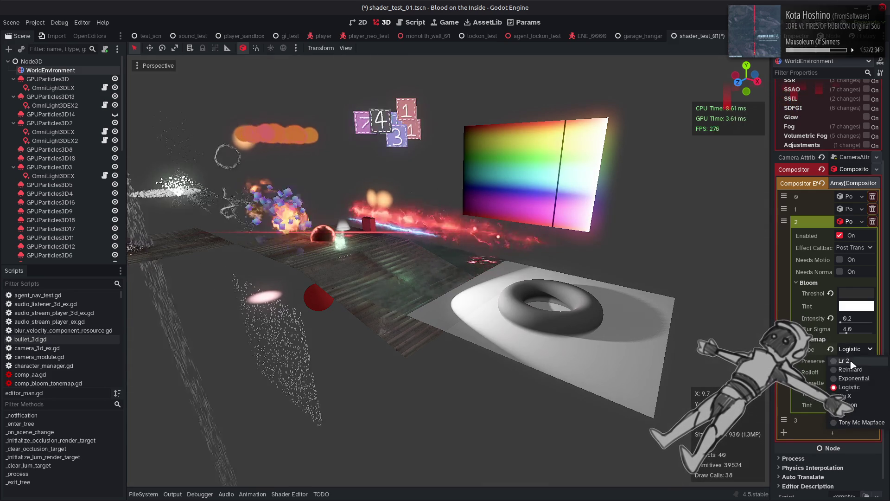
click(853, 359)
click(851, 348)
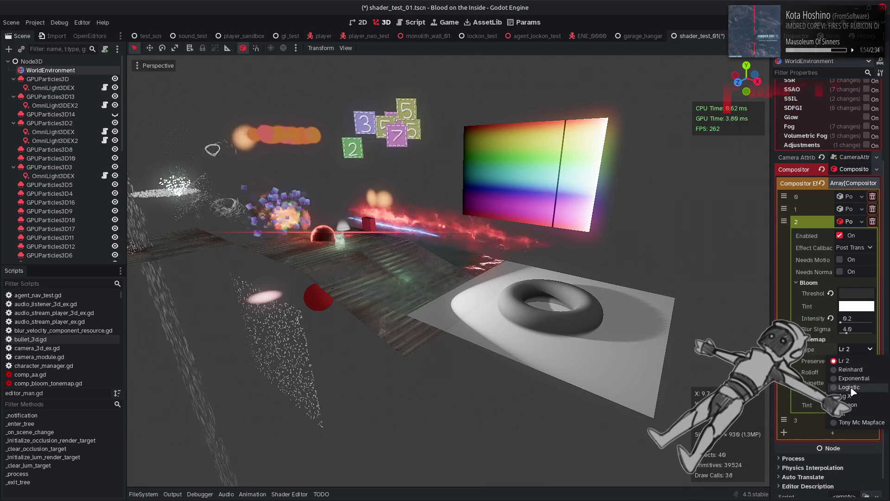
click(849, 387)
key(ctrl+s)
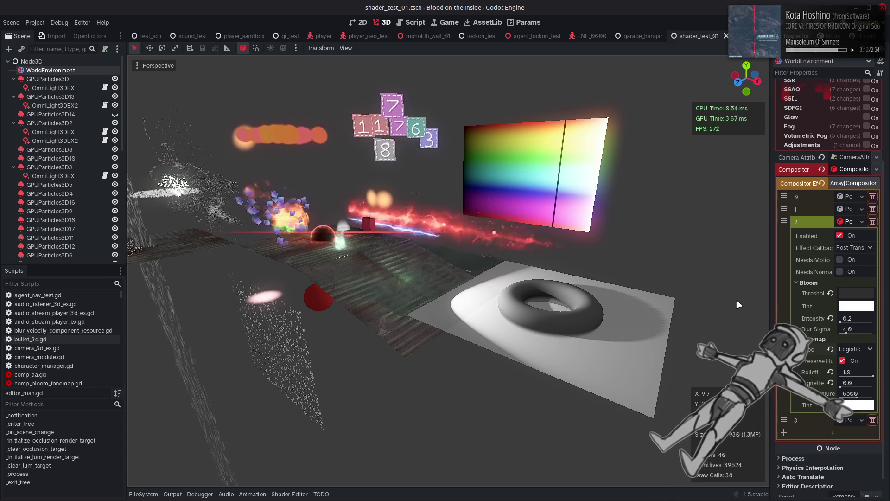
Preview effect 2 with Tony Mc Mapface, Cineon and AgX tonemap types
click(856, 350)
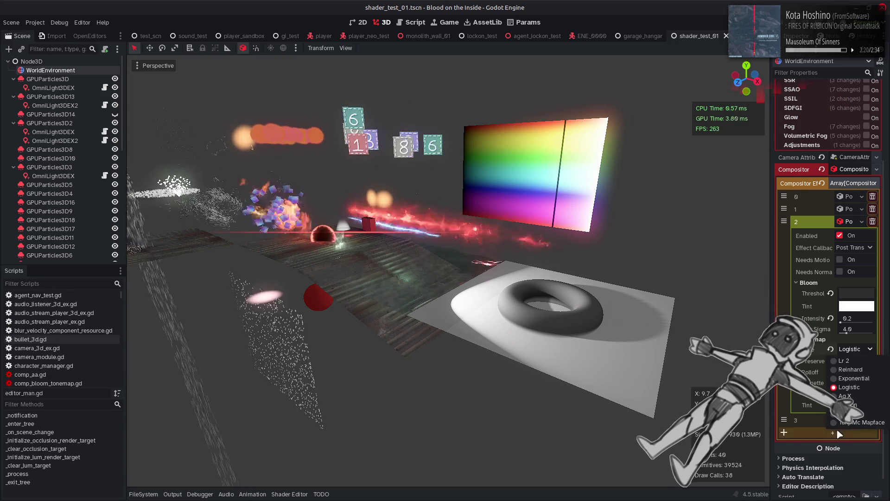
click(855, 422)
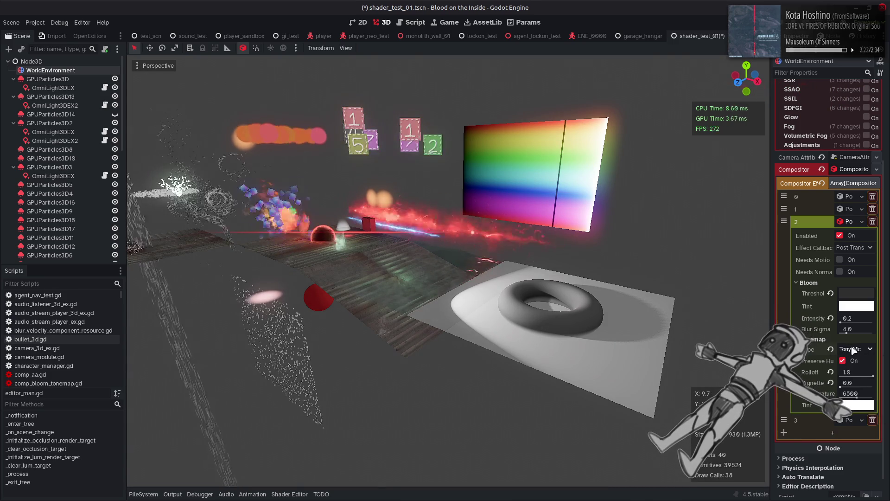
scroll(852, 351, up, 1)
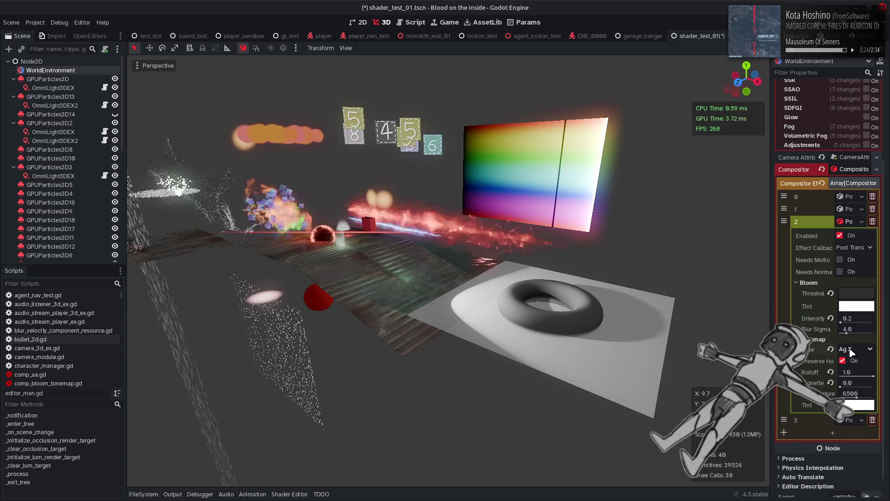
scroll(853, 350, down, 1)
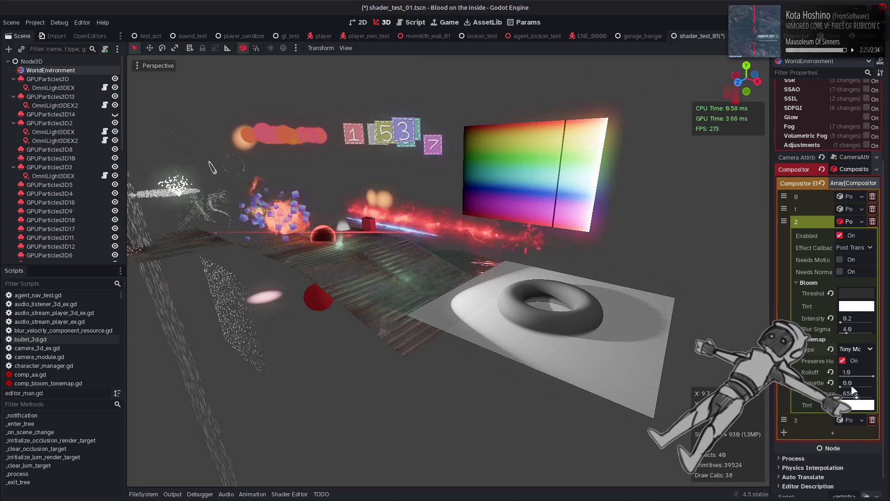
click(855, 351)
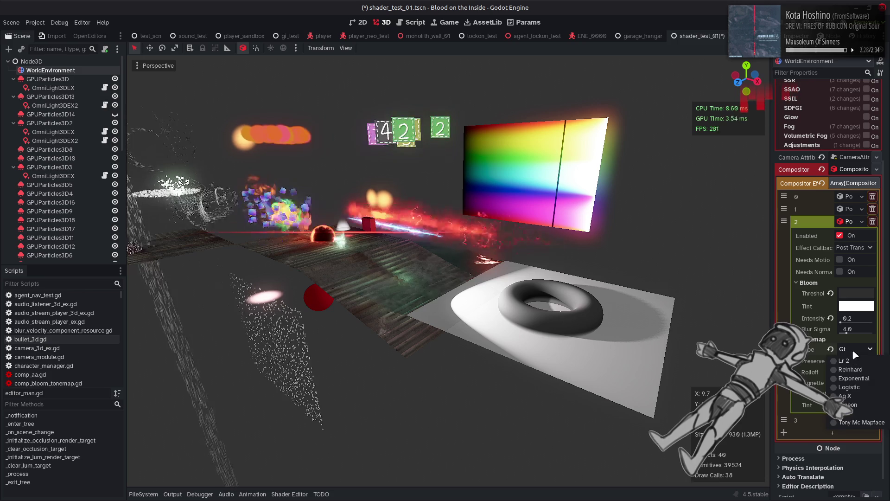
click(848, 404)
click(851, 349)
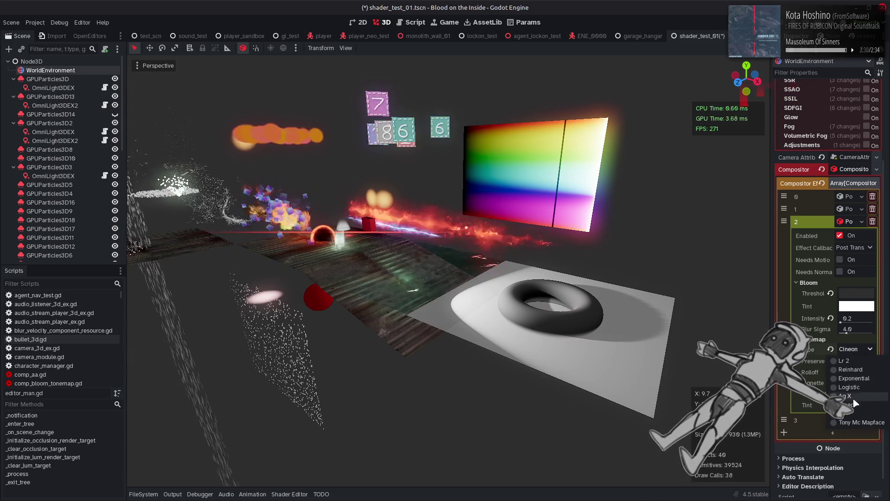
click(848, 383)
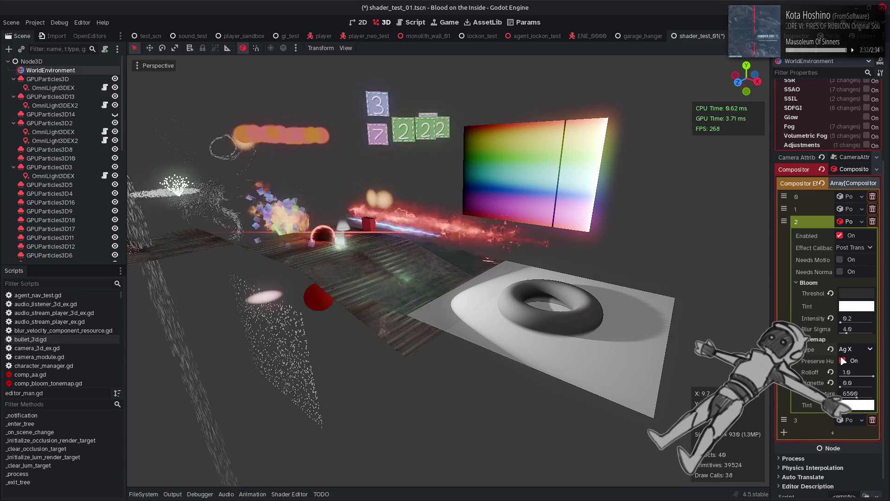
Recheck Tony Mc Mapface, switch the tonemap type to Lr 2, and refold the Tonemap group
click(852, 352)
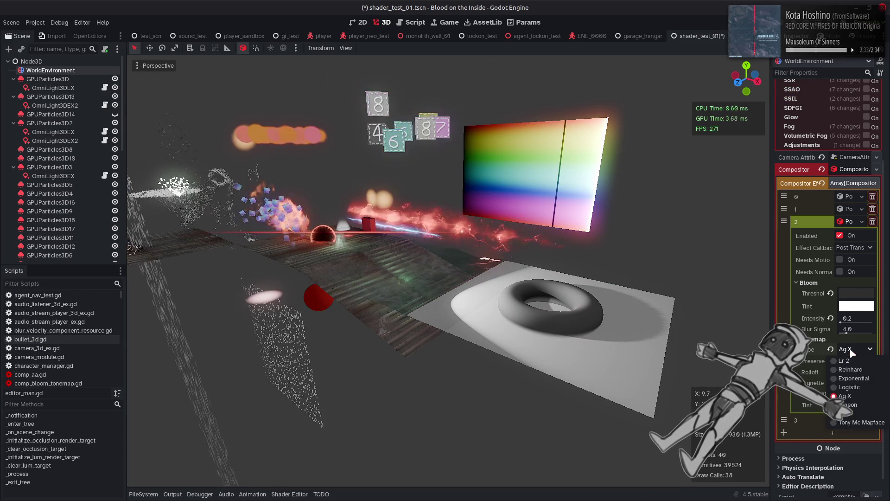
click(858, 422)
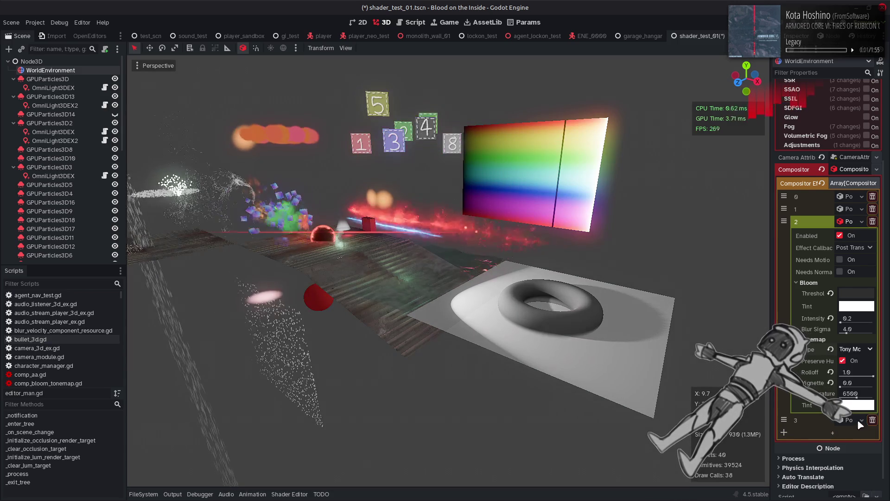
click(852, 350)
click(848, 361)
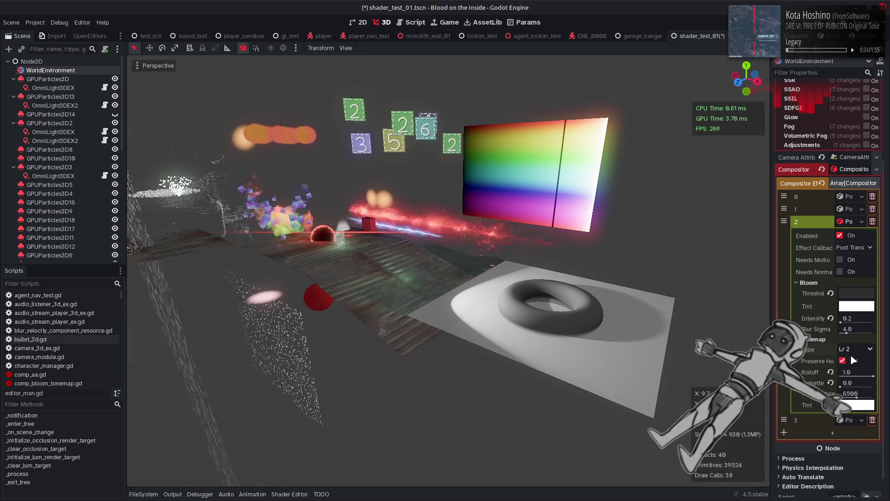
click(851, 342)
click(808, 385)
scroll(832, 368, down, 2)
Turn effect 2's bloom intensity down to 0.0 and try Logistic tonemapping
mouse_move(842, 318)
mouse_down()
mouse_move(825, 323)
mouse_move(873, 317)
mouse_up()
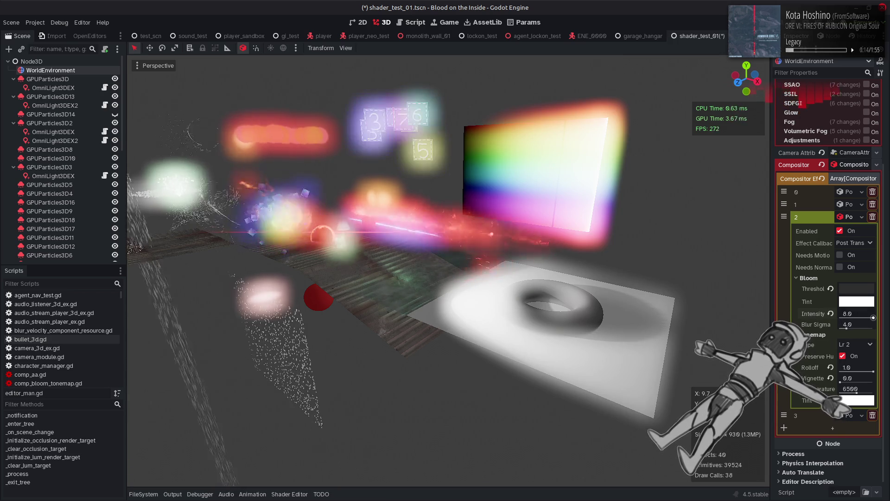
drag(873, 317, 708, 333)
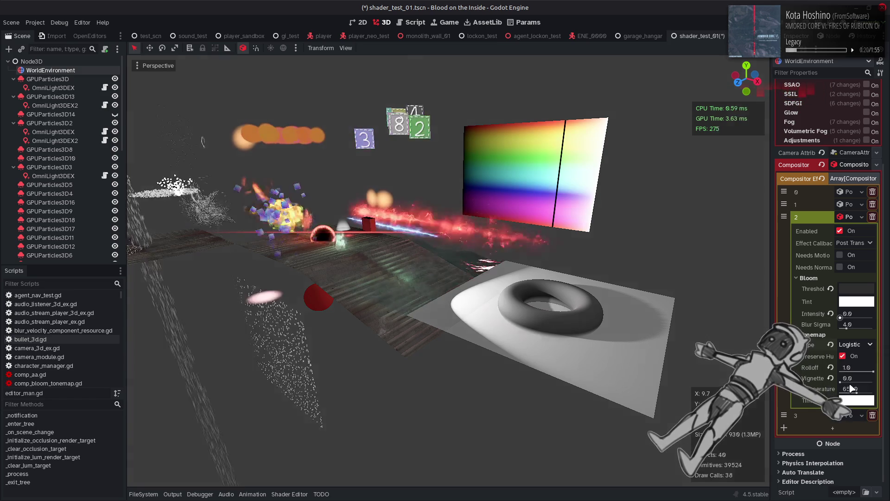
click(855, 344)
click(855, 384)
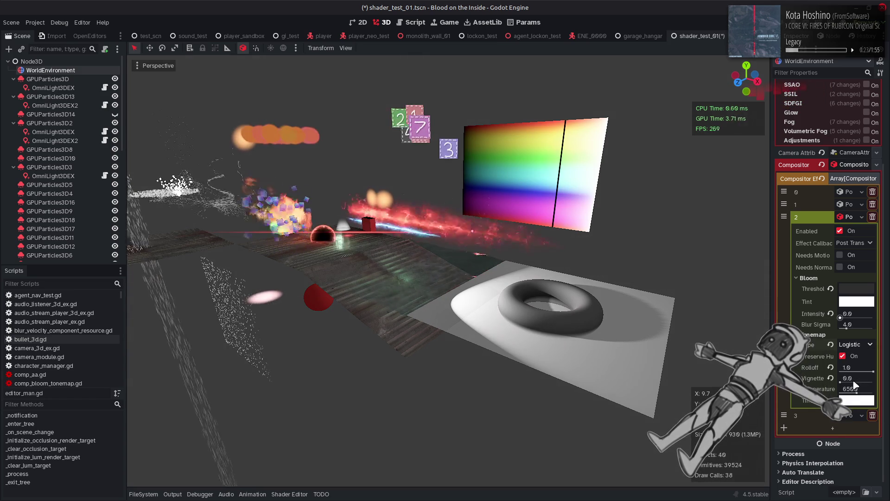
Return the tonemap type to Lr 2, save shader_test_01.tscn, and switch to the script editor
click(854, 344)
click(850, 354)
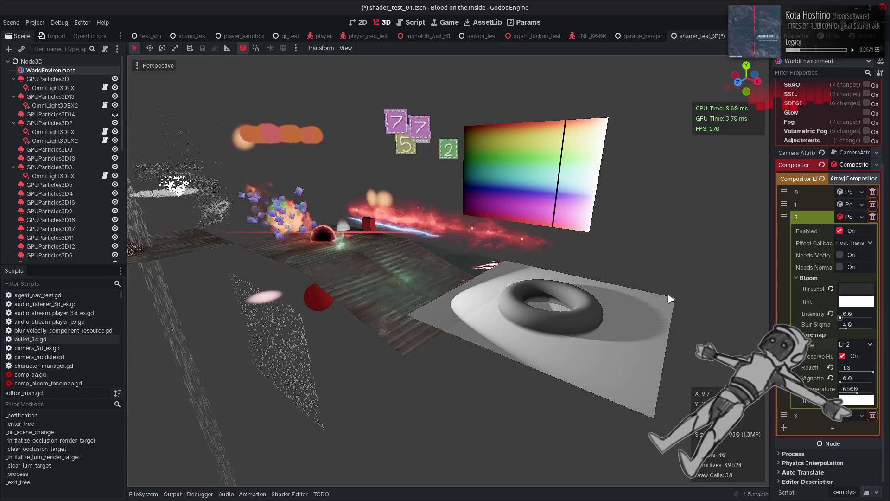
key(ctrl+s)
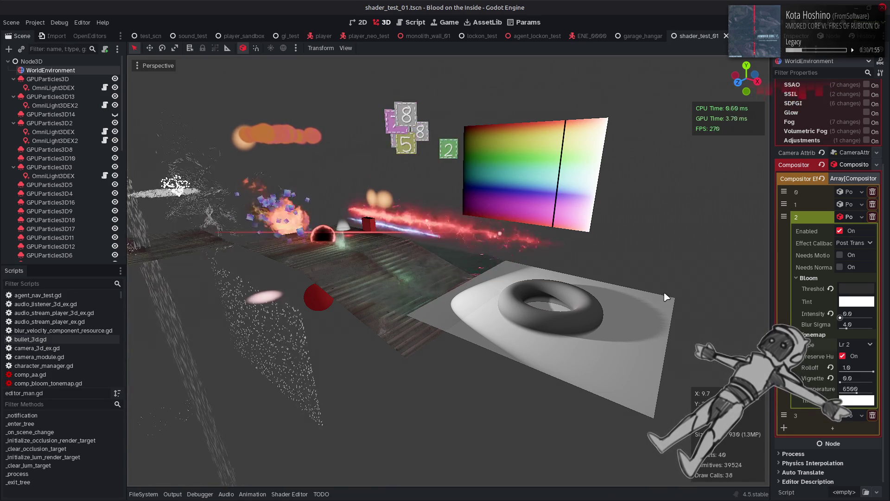
click(416, 26)
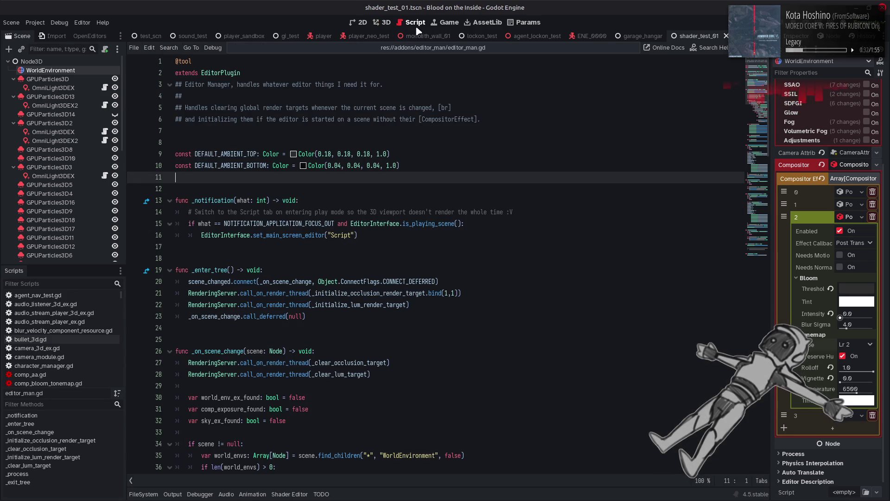
In comp_bloom_tonemap.gd, add Flim and Reinharder after TonyMcMapface in the TonemapMethod enum and save
scroll(95, 310, down, 3)
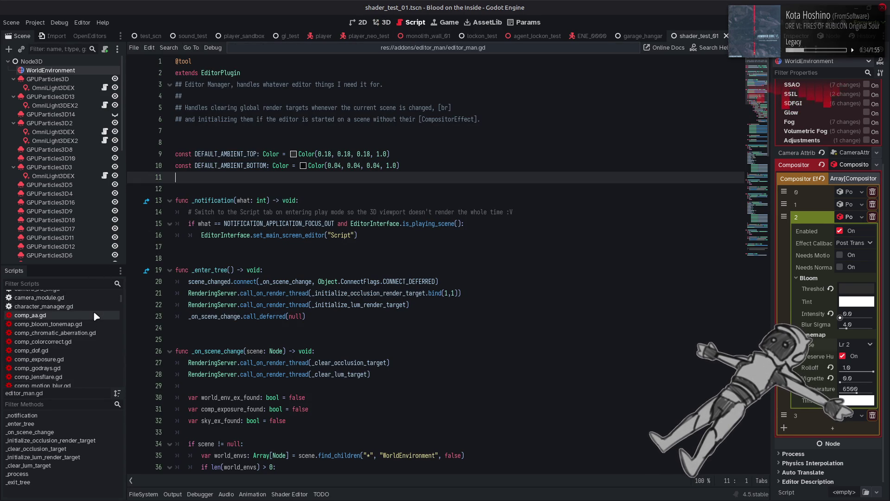
click(84, 324)
click(368, 224)
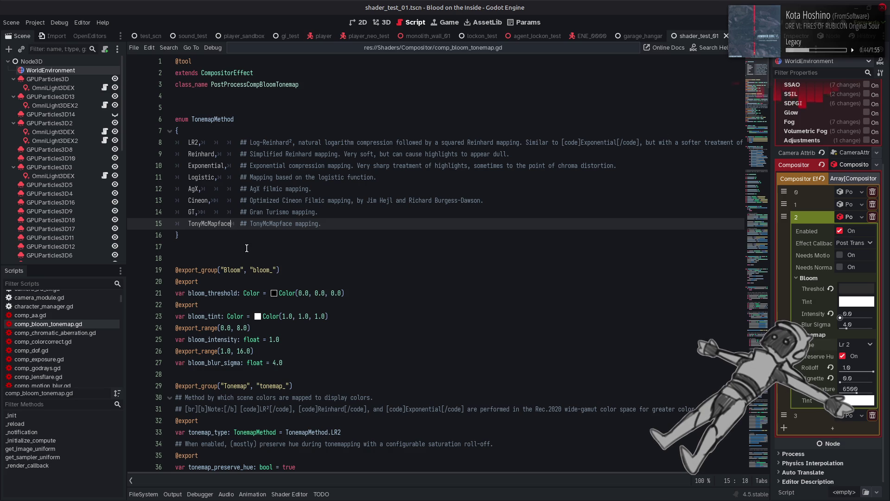
key(Return)
text(Flim)
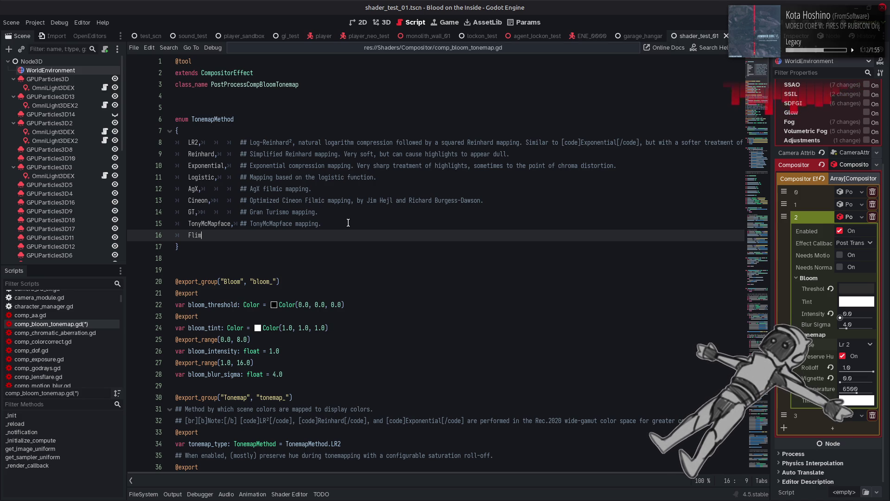
text(,)
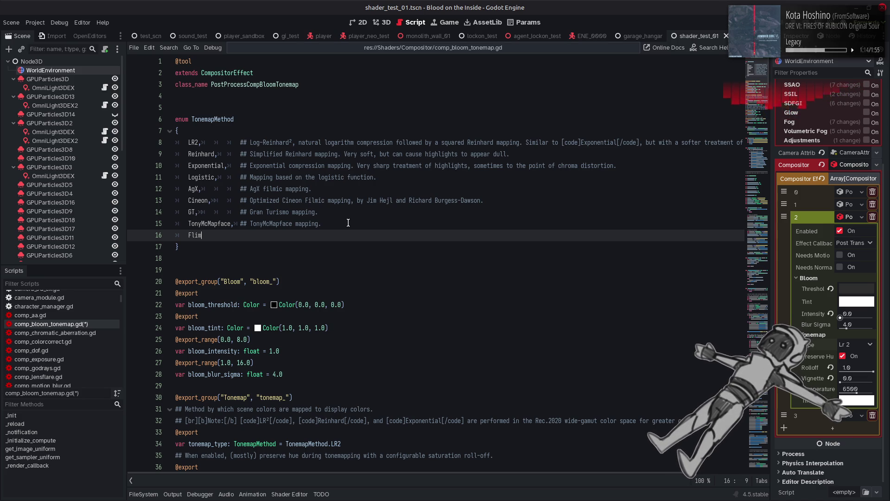
key(Return)
text(Re)
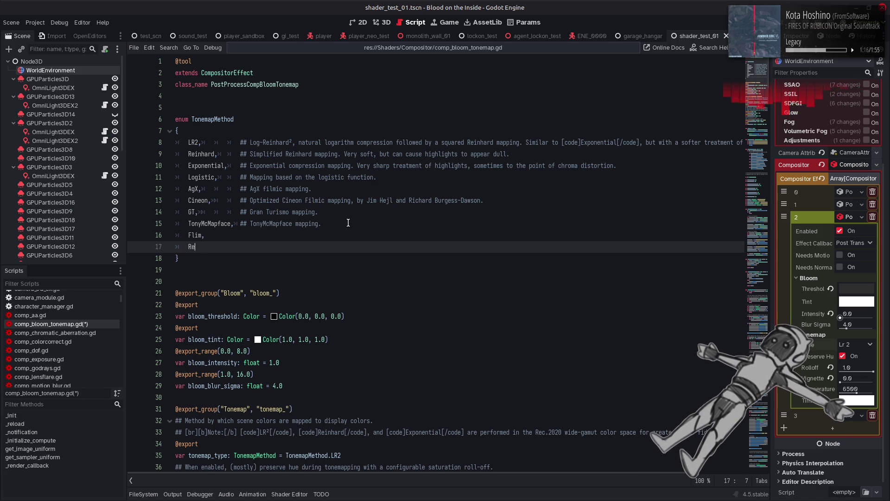
text(inharder)
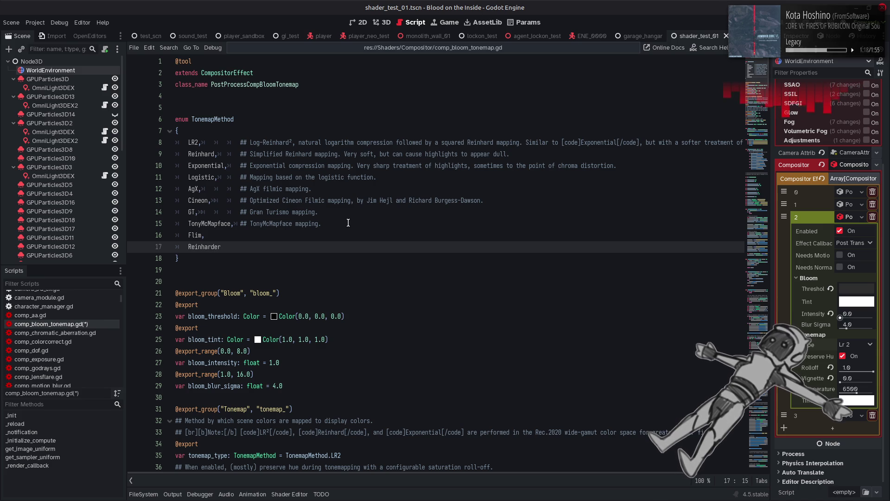
key(ctrl+s)
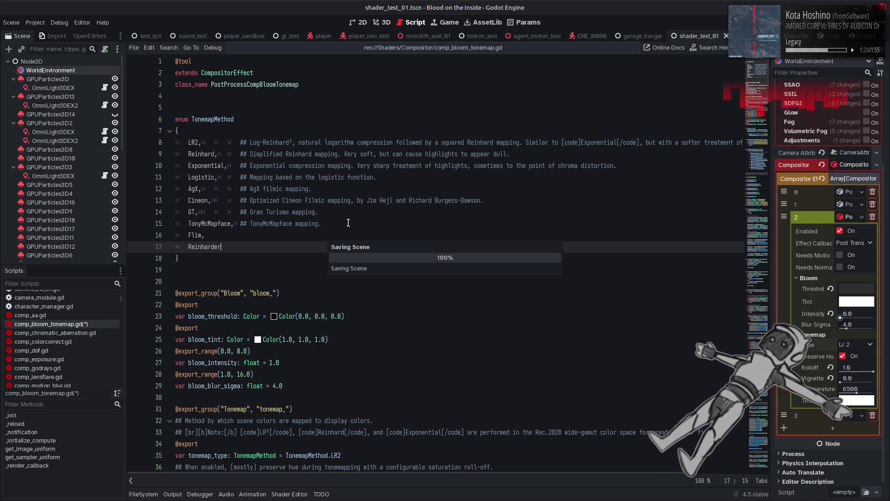
Search the script for TonemapMethod and tonemap_type usages, then switch windows toward Notepad++
click(217, 119)
double_click(217, 119)
key(ctrl+f)
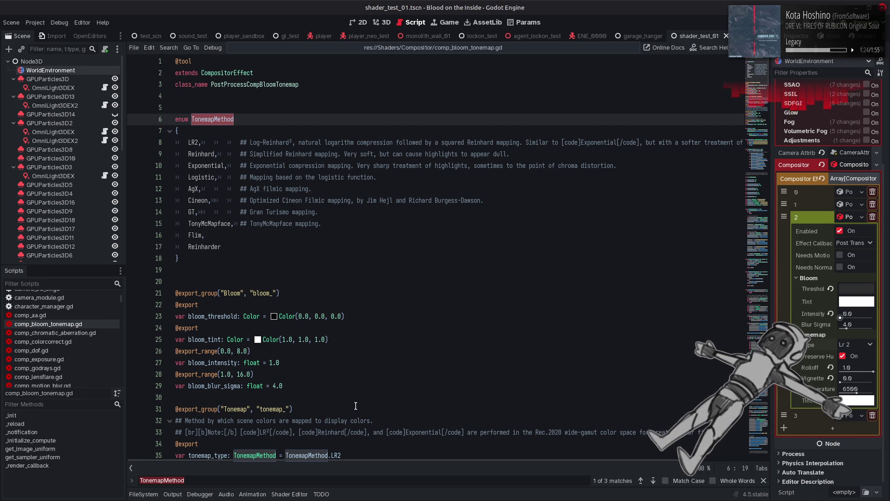
key(Return)
key(ctrl+f)
key(Return)
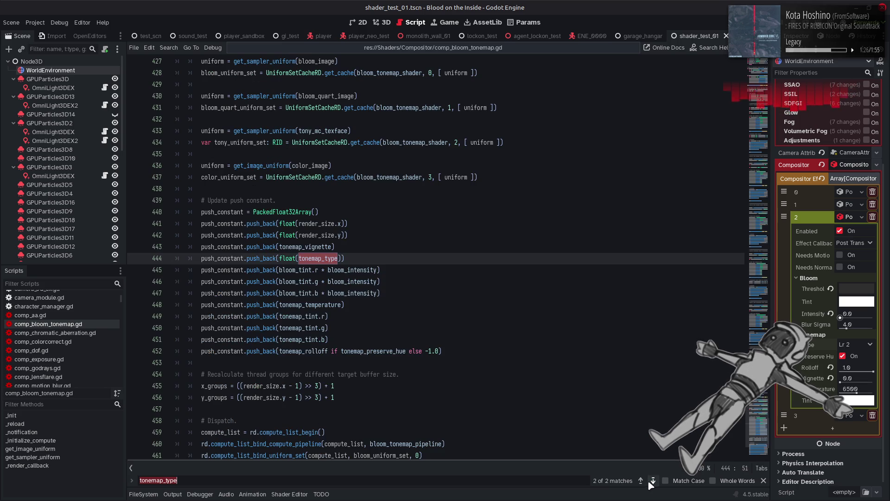
click(763, 481)
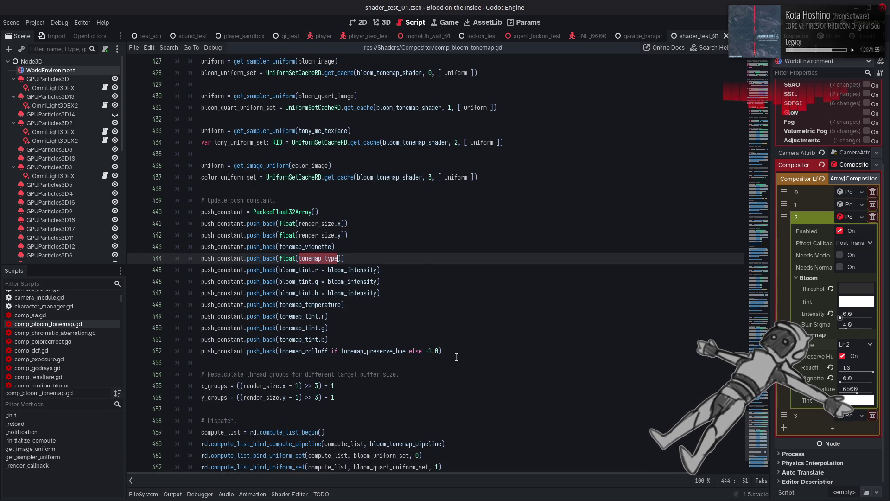
key(alt+Tab)
key(Tab)
key(Tab)
key(Tab)
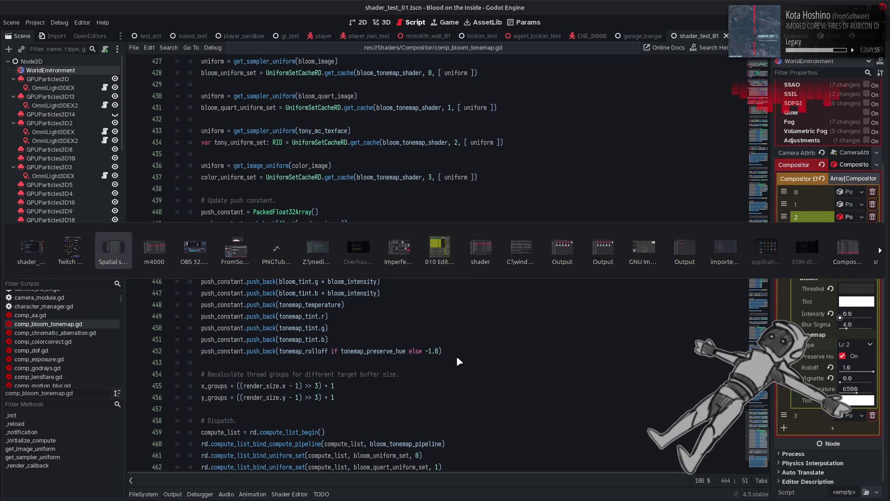
In Notepad++, open bloom_tonemap.glsl and delete the commented flim line from the AgX block
key(Tab)
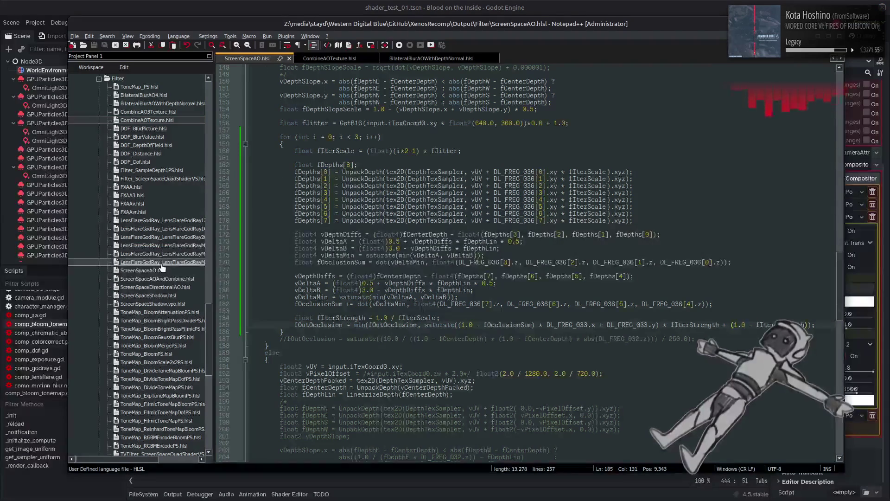
scroll(166, 185, down, 10)
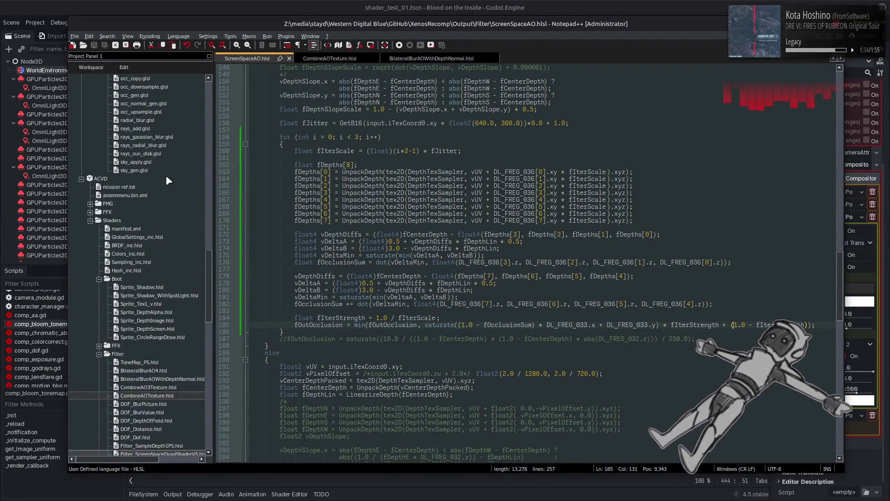
double_click(143, 229)
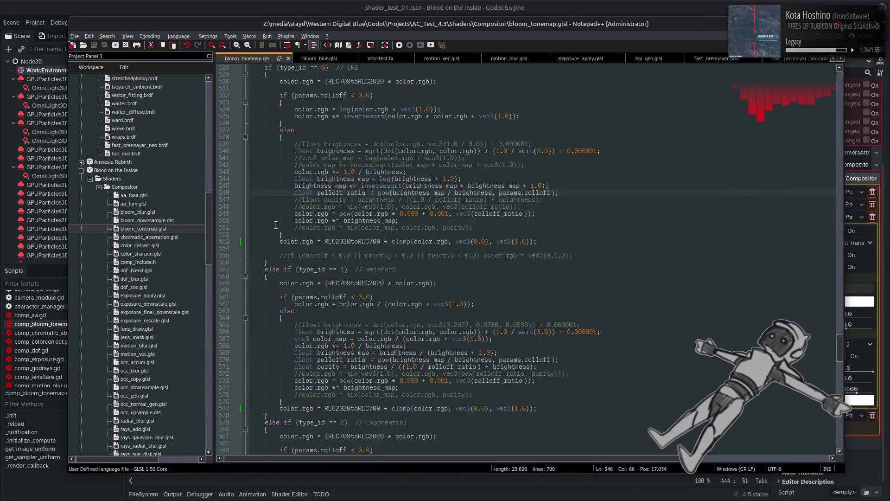
scroll(353, 213, down, 20)
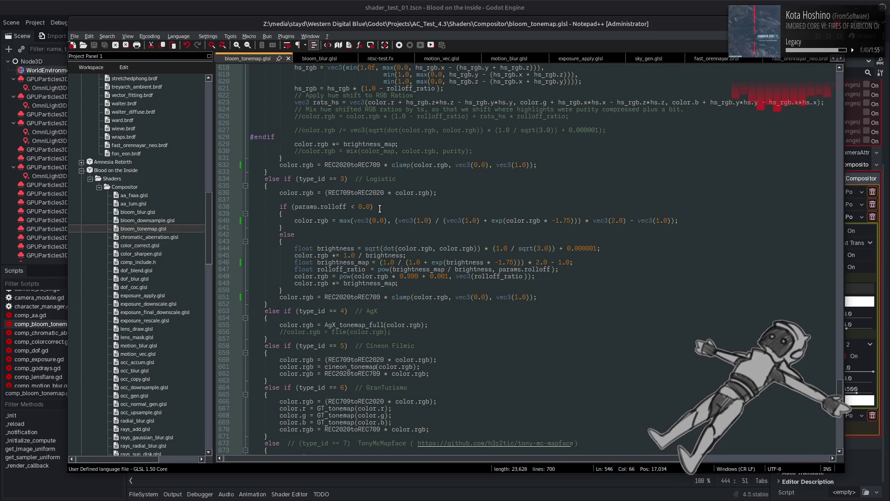
mouse_move(268, 339)
mouse_down()
mouse_move(274, 320)
mouse_move(264, 311)
mouse_up()
click(393, 331)
drag(393, 332, 209, 333)
key(BackSpace)
key(BackSpace)
Turn the final TonyMcMapface else into else if (type_id == 7), commenting its label
scroll(368, 345, down, 9)
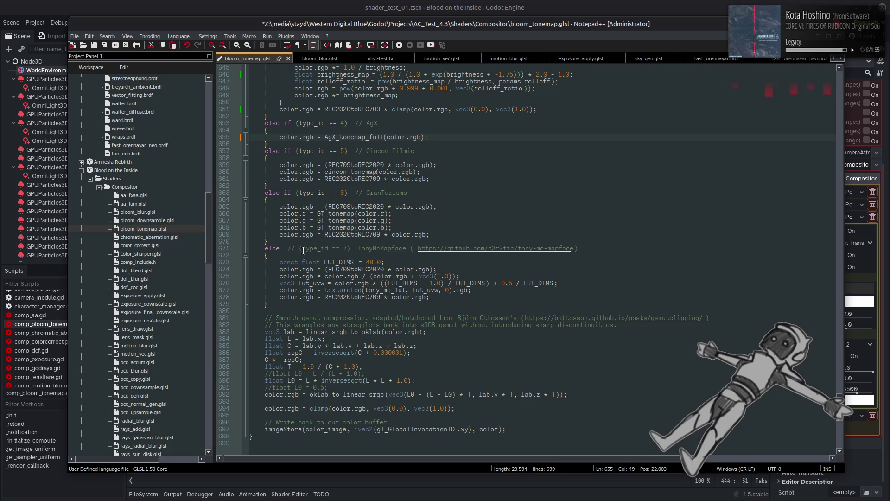
click(295, 248)
key(BackSpace)
key(BackSpace)
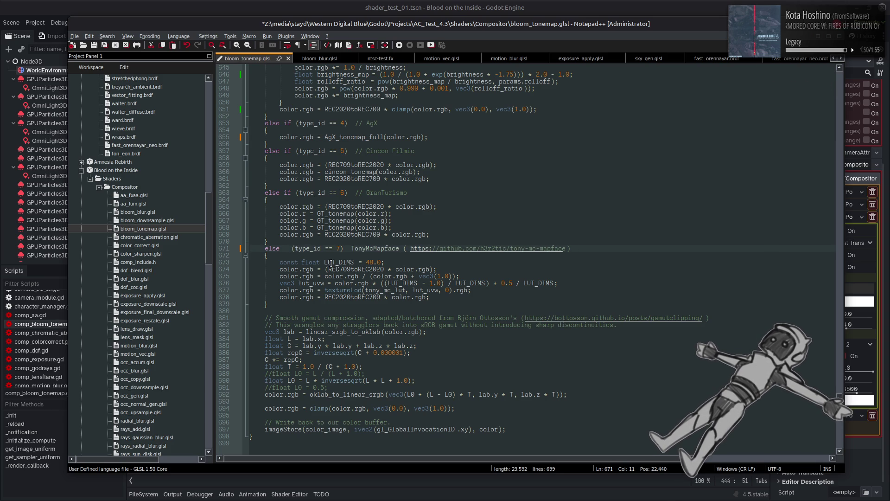
key(BackSpace)
text(if)
click(344, 255)
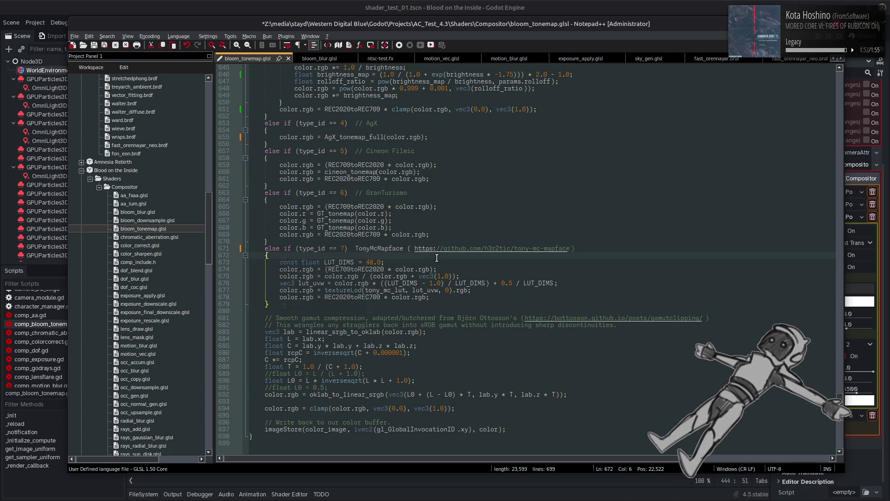
click(356, 249)
text(//)
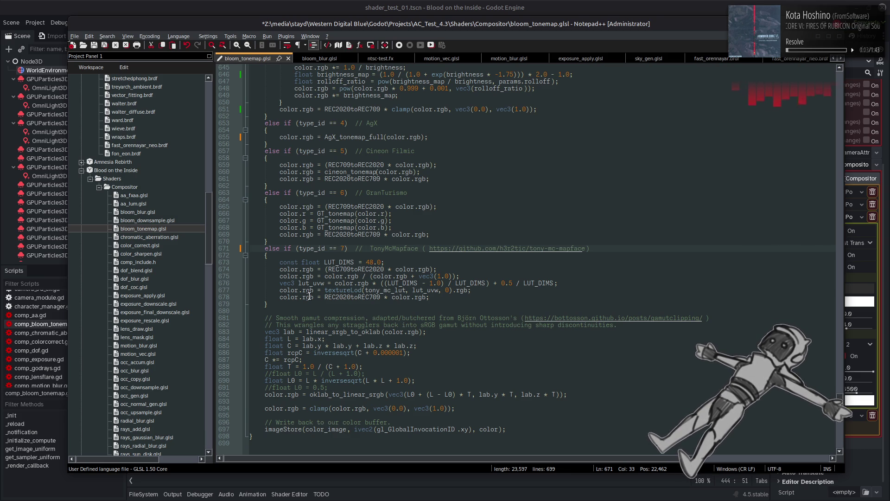
click(289, 304)
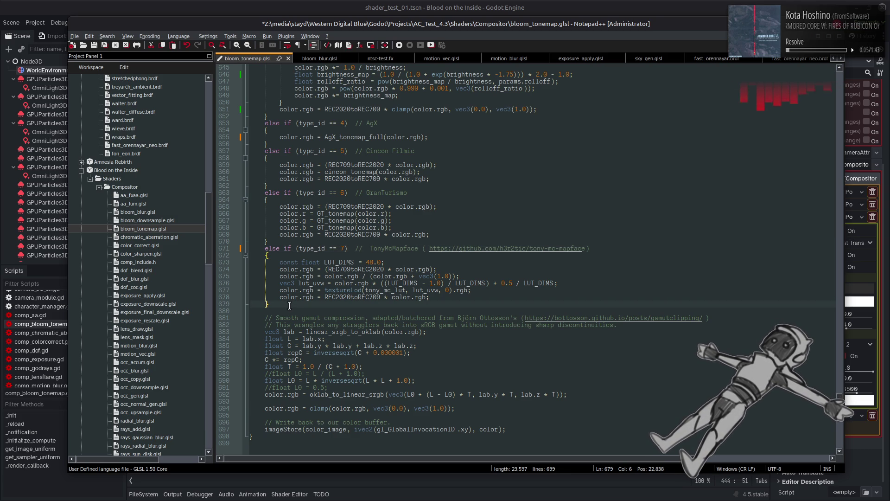
Paste an AgX branch copy and make it a type_id == 8 // Flim branch calling flim(color.rgb)
key(Return)
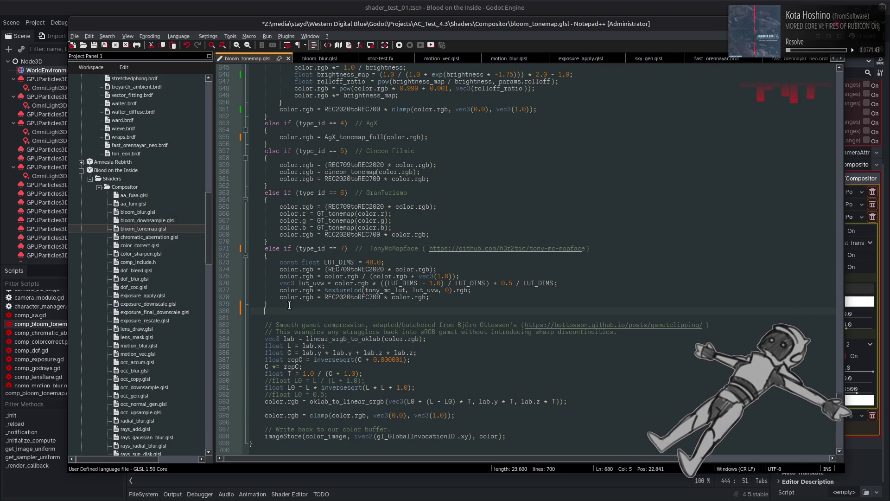
text(else if (type_id == 4)  // AgX 	{ 		color.rgb = AgX_tonemap_full(color.rgb); 		//color.rgb = film(color.rgb); 	})
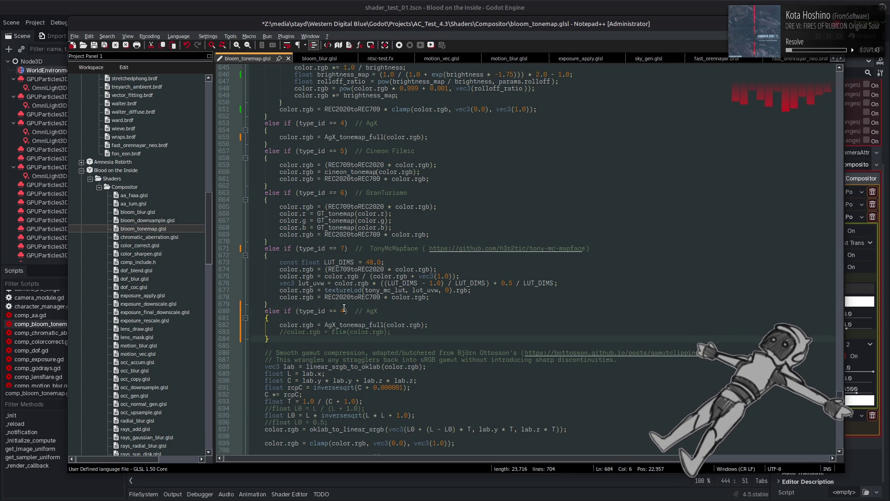
double_click(342, 311)
text(8)
double_click(371, 311)
text(Flim)
drag(437, 324, 211, 324)
key(BackSpace)
key(BackSpace)
click(288, 327)
key(BackSpace)
key(BackSpace)
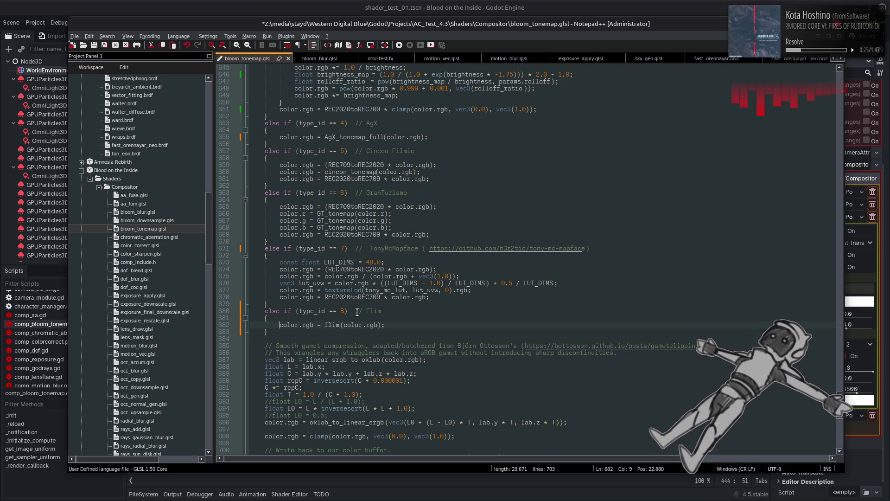
Paste another copy below as the Reinharder branch, with its type_id == 9 test commented out
click(287, 332)
key(Return)
text(else if (type_id == 4)  // AgX 	{ 		color.rgb = AgX_tonemap_full(color.rgb); 		//color.rgb = flim(color.rgb); 	})
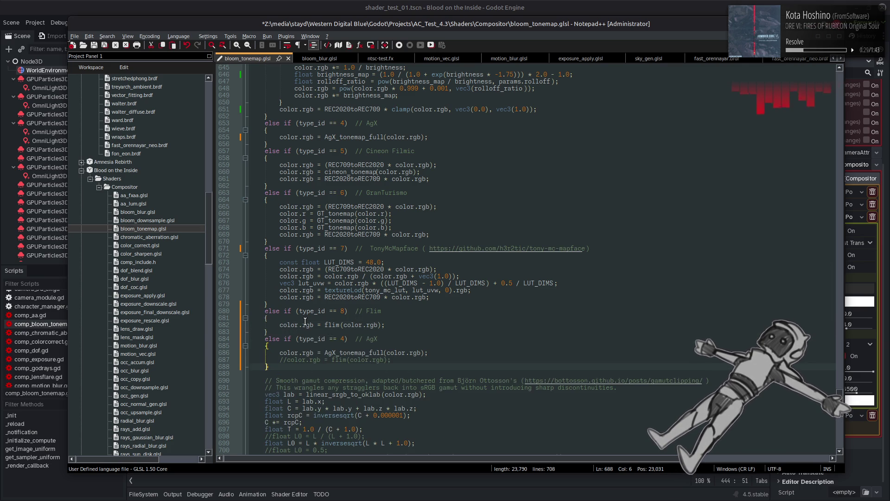
double_click(343, 339)
text(9)
double_click(372, 338)
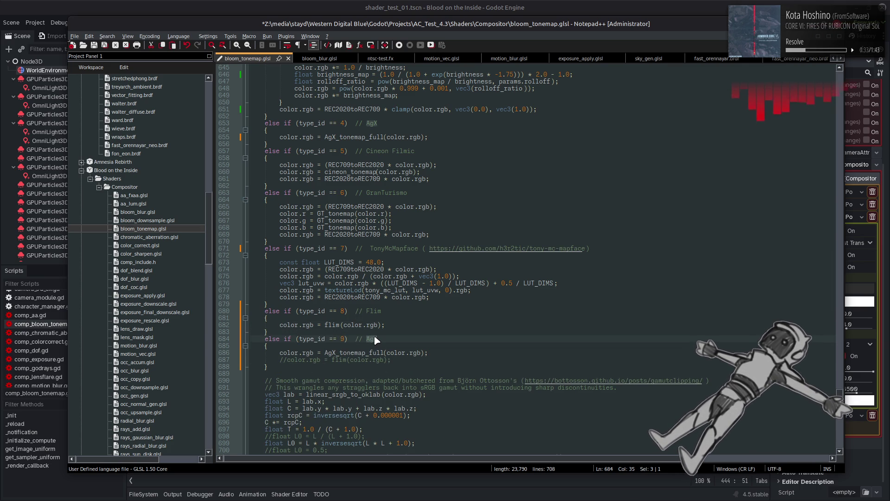
text(Reinharder)
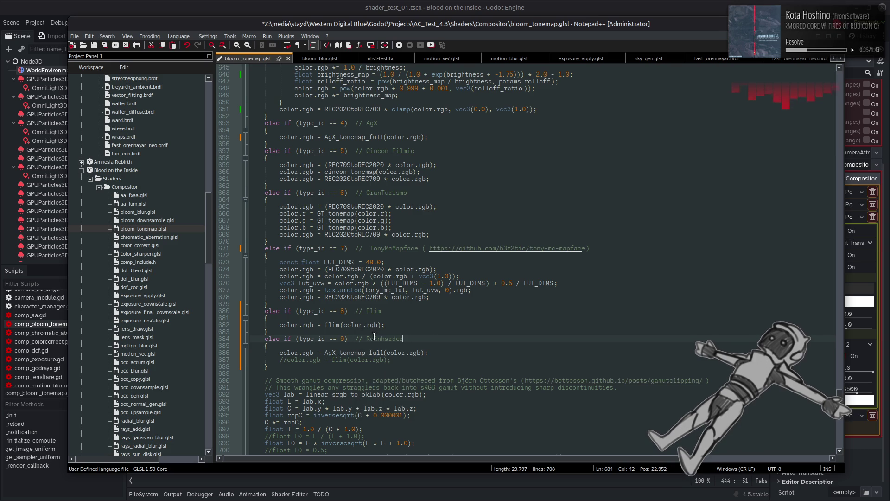
click(284, 338)
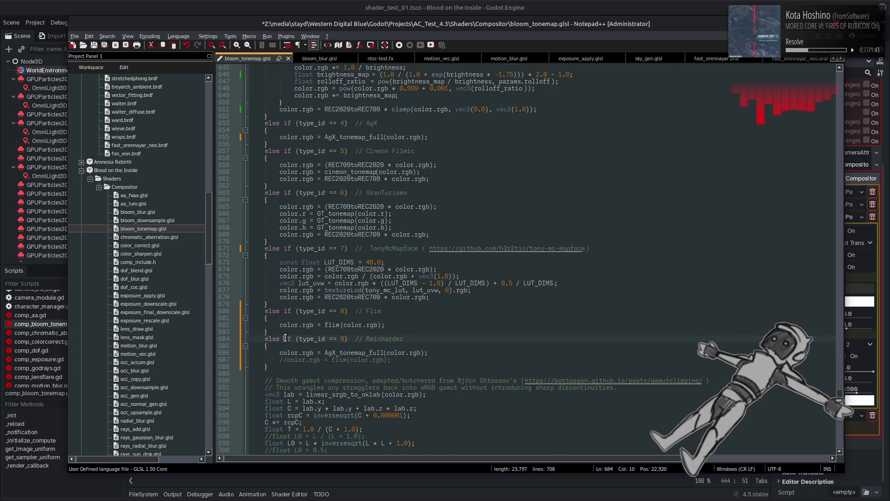
text(//)
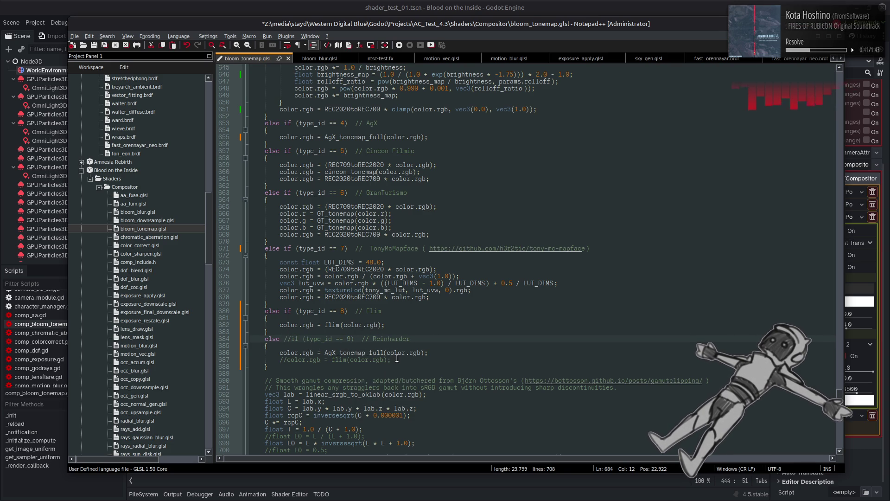
Copy the Reinhard code from lines 559–577 into the Reinharder branch body
scroll(391, 325, up, 20)
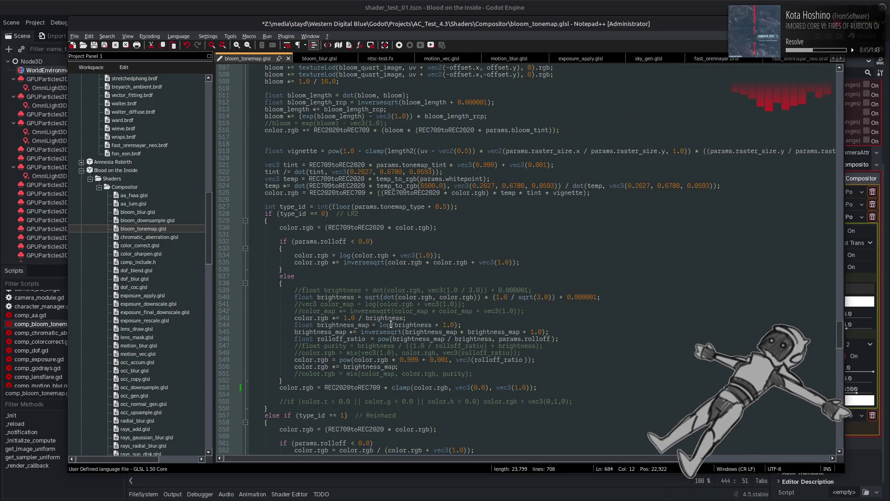
scroll(391, 324, down, 8)
mouse_move(538, 387)
mouse_down()
mouse_move(441, 359)
mouse_move(287, 278)
mouse_move(278, 263)
mouse_up()
key(ctrl+c)
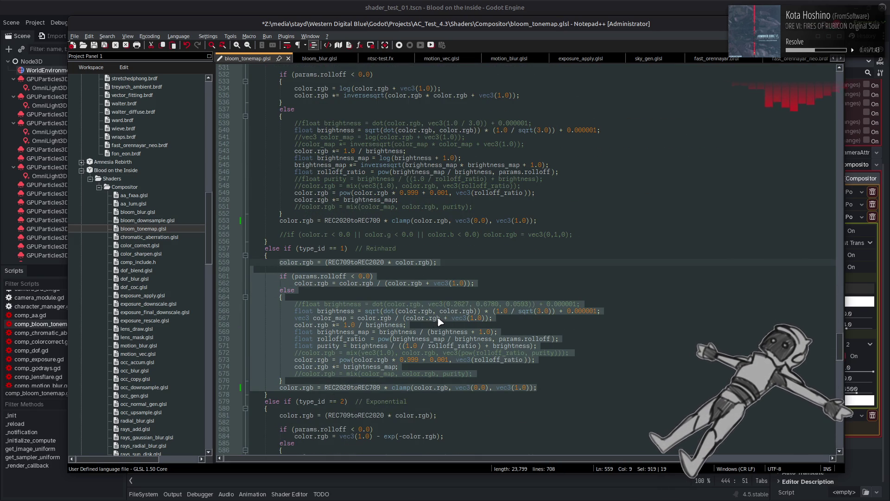
key(ctrl+z)
key(ctrl+y)
drag(401, 346, 278, 339)
key(ctrl+v)
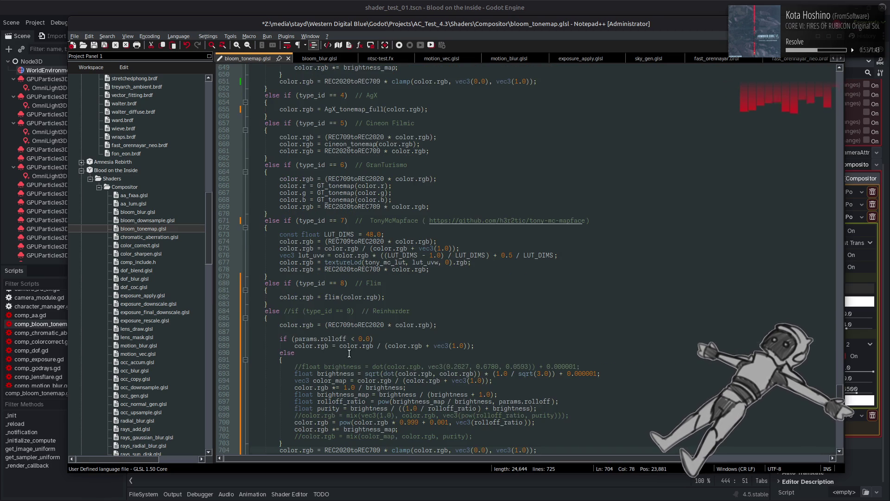
Delete the commented //color.rgb = mix(color_map, color.rgb, purity) line from the Reinharder branch
scroll(374, 349, up, 10)
scroll(374, 349, down, 15)
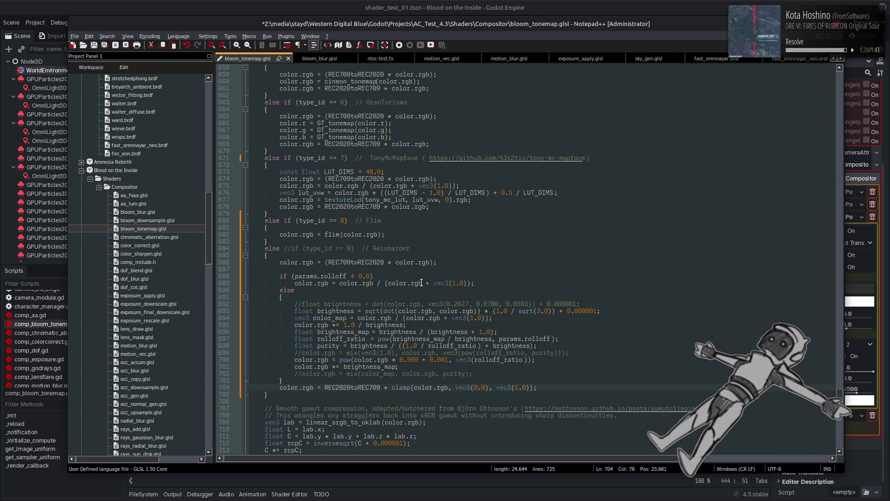
drag(473, 374, 238, 379)
key(BackSpace)
key(BackSpace)
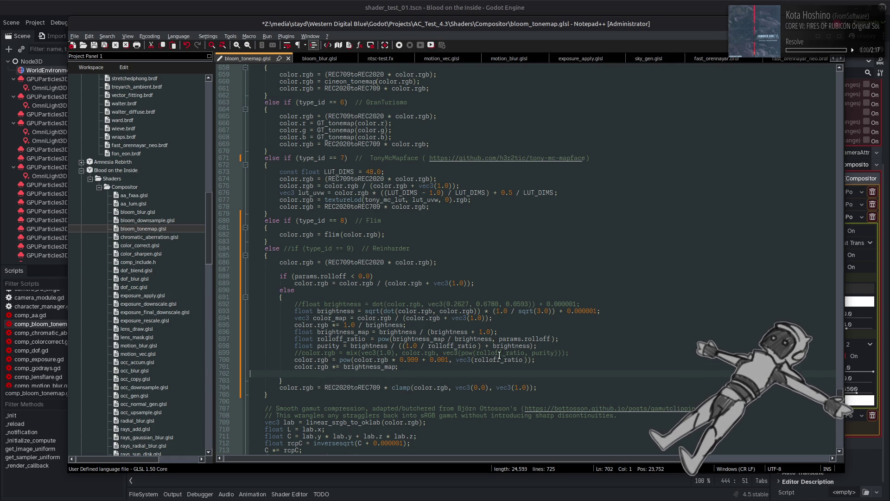
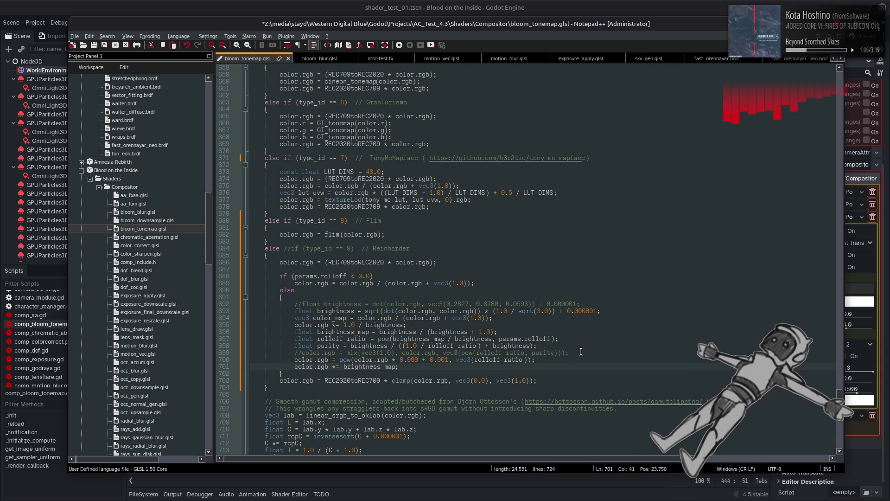
Delete the commented mix line and the float purity line from the Reinhard branch
drag(575, 352, 197, 353)
key(Delete)
key(BackSpace)
key(shift+Home)
key(Delete)
key(BackSpace)
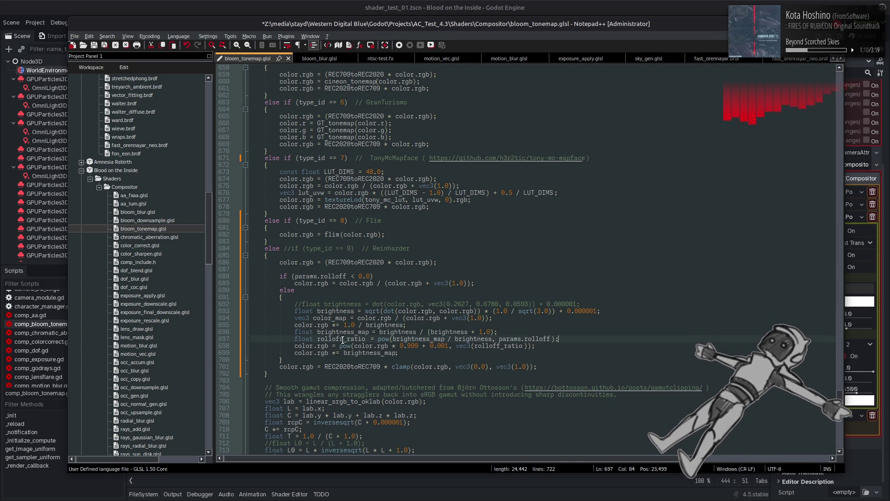
Check where brightness_map and color_map are used, then delete the unused vec3 color_map line
double_click(341, 332)
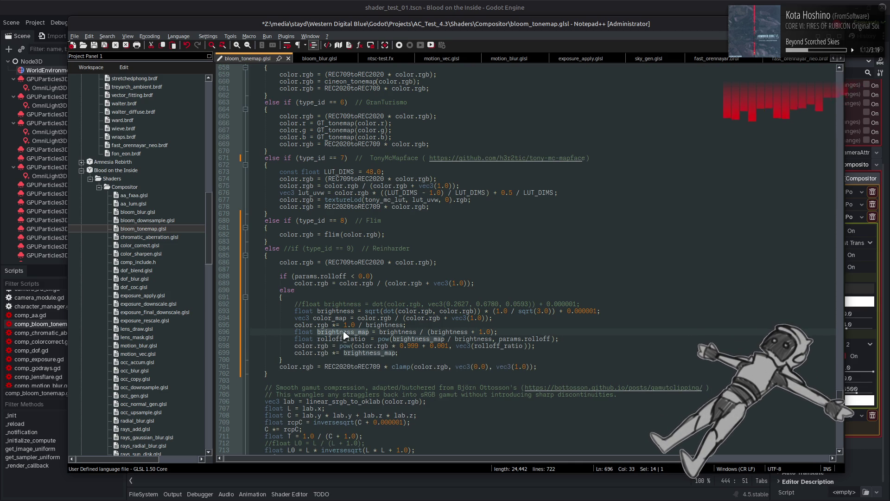
double_click(329, 319)
drag(494, 318, 230, 321)
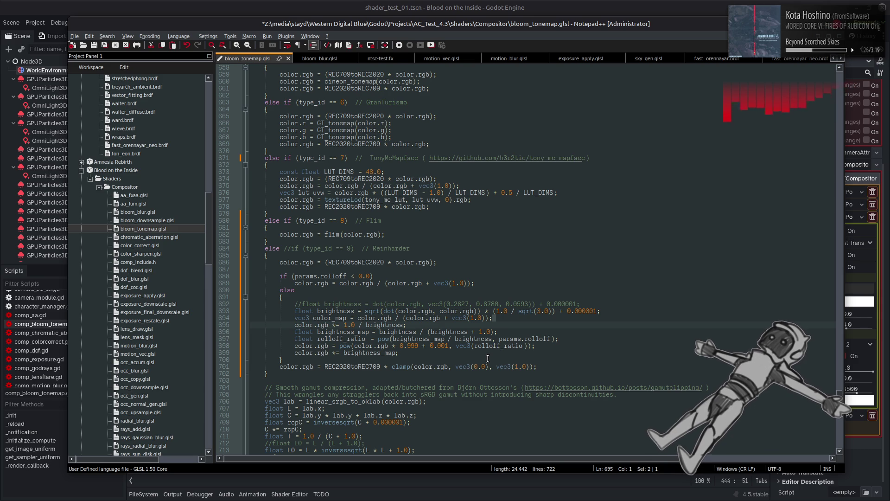
drag(495, 319, 250, 319)
key(BackSpace)
key(BackSpace)
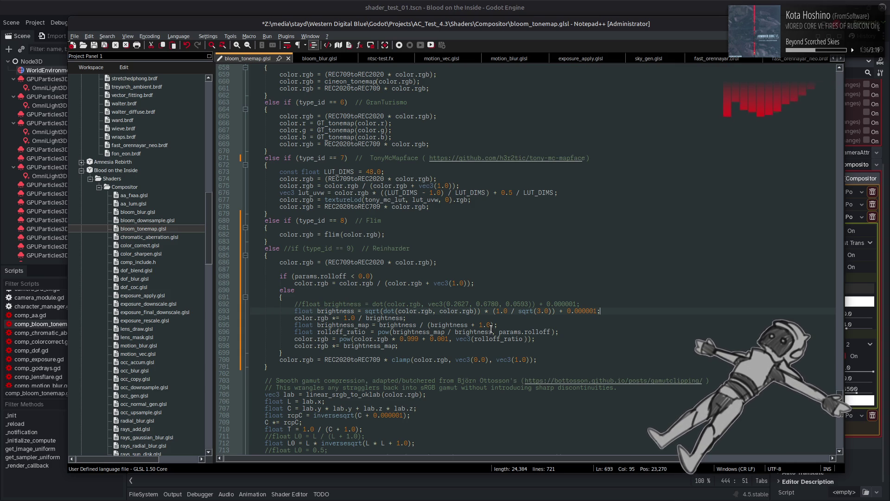
Delete the commented-out float brightness line below the rolloff_ratio line
click(500, 323)
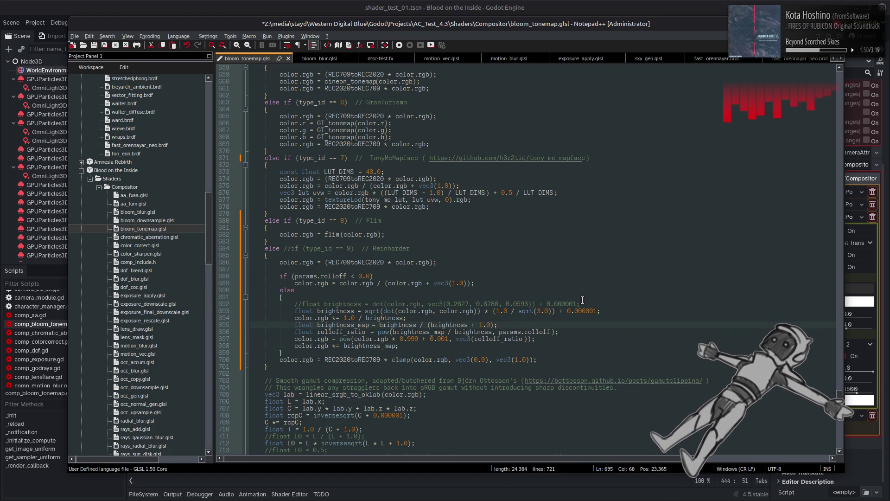
drag(584, 303, 197, 305)
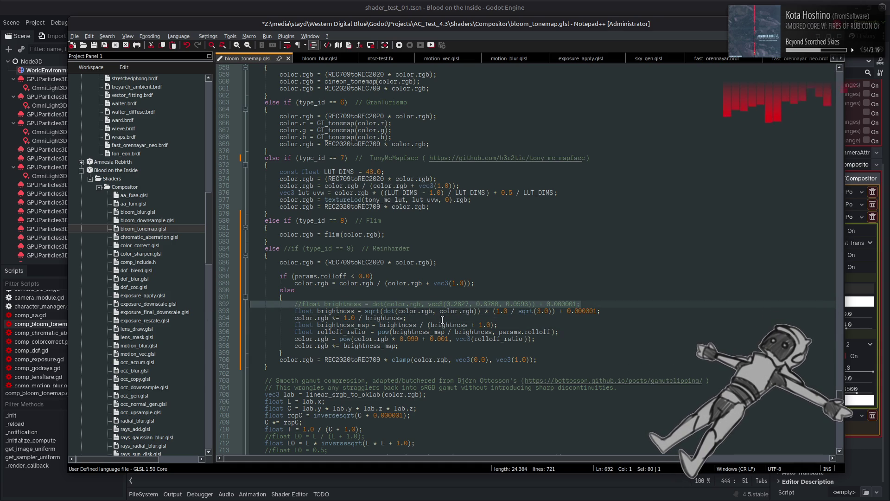
key(BackSpace)
key(BackSpace)
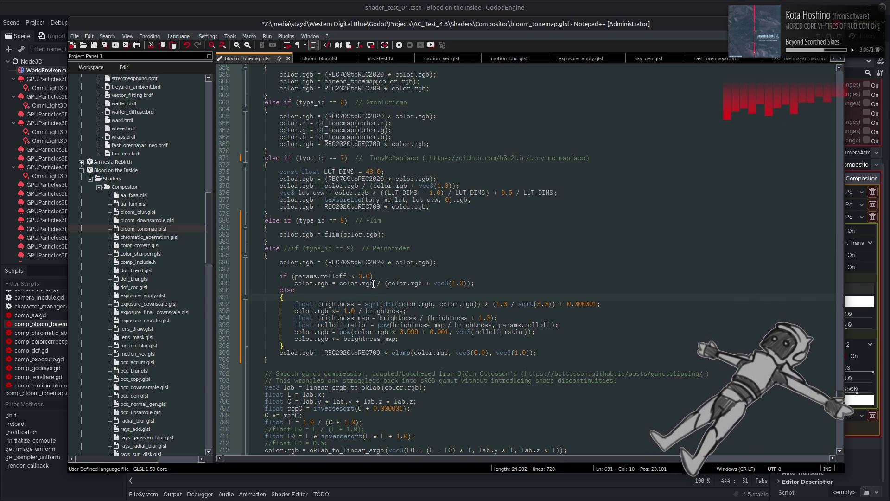
drag(388, 284, 422, 285)
On line 689, square the denominator's color.rgb and prefix the expression with vec3(1.0) -
click(422, 283)
text(* color.rgb)
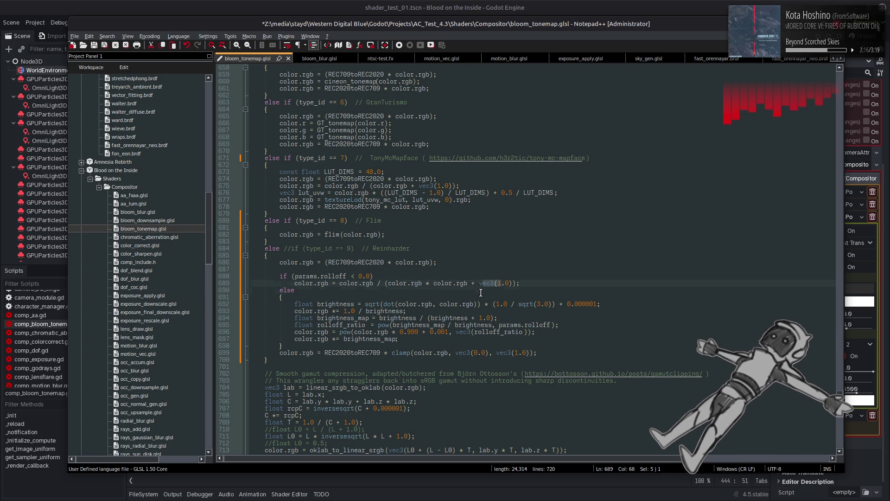
drag(479, 283, 514, 282)
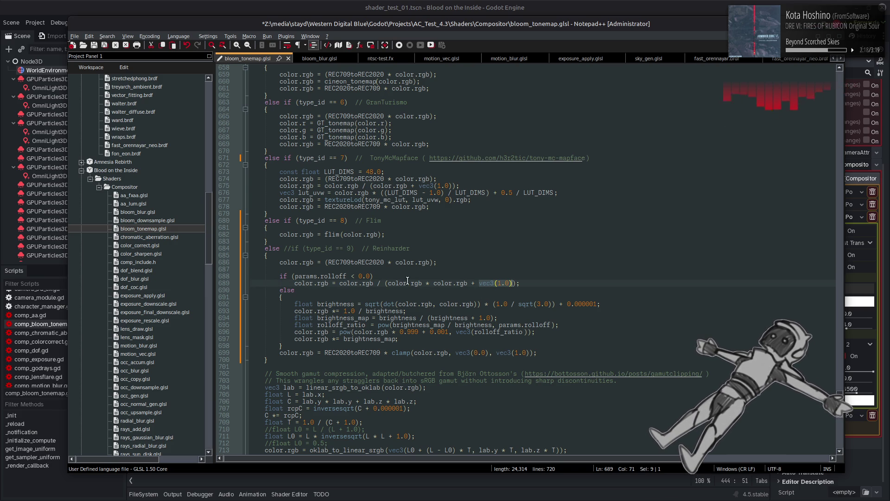
key(ctrl+c)
click(338, 283)
key(ctrl+v)
text(-)
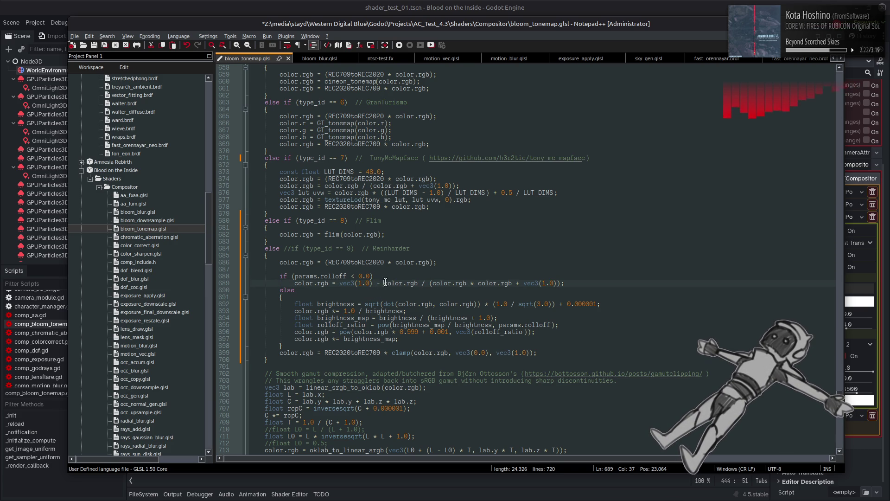
Replace the division with inversesqrt, giving vec3(1.0) - inversesqrt(color.rgb * color.rgb + vec3(1.0))
drag(384, 283, 416, 284)
key(ctrl+v)
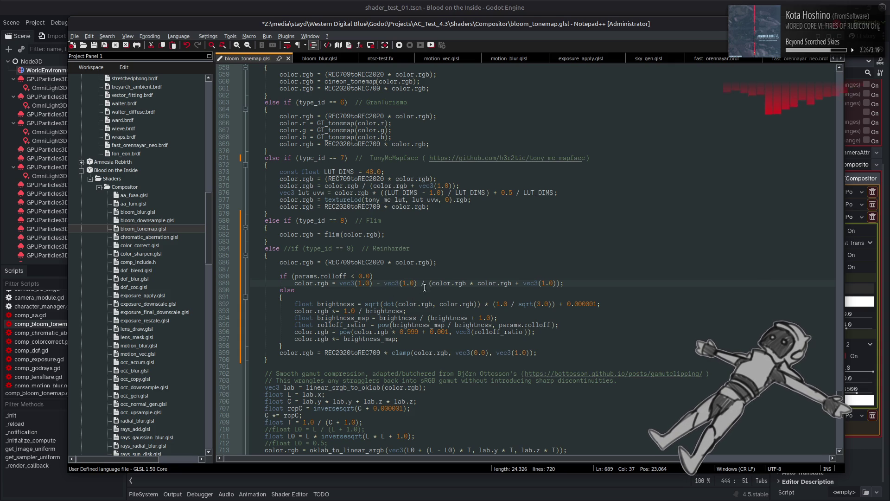
key(BackSpace)
key(BackSpace)
key(BackSpace)
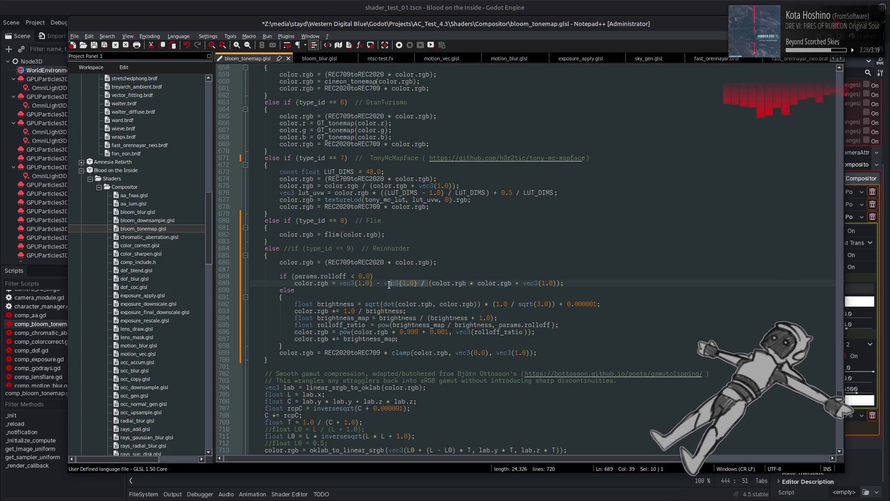
text(inver)
key(Down)
key(Down)
key(Return)
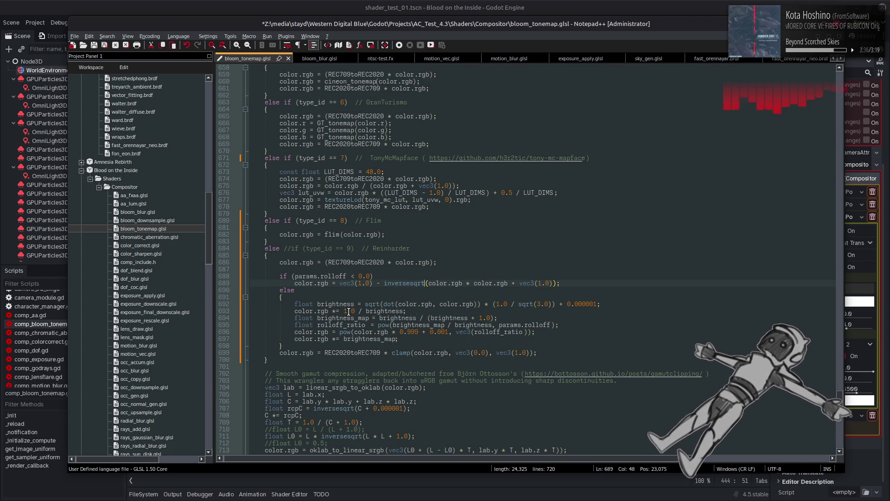
Change brightness_map to 1.0 - inversesqrt(brightness * brightness + 1.0) and save the shader
double_click(391, 318)
text(1.0)
key(Delete)
key(Delete)
text(-)
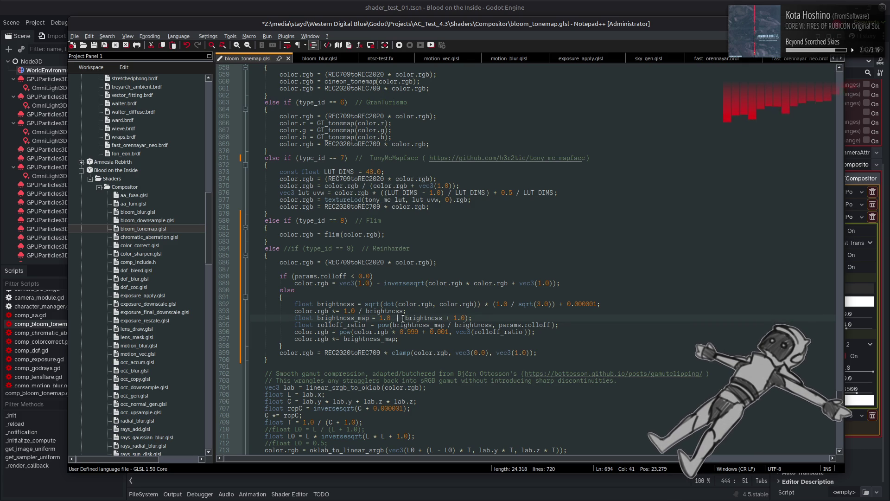
double_click(412, 283)
key(ctrl+c)
click(403, 318)
key(ctrl+v)
click(484, 317)
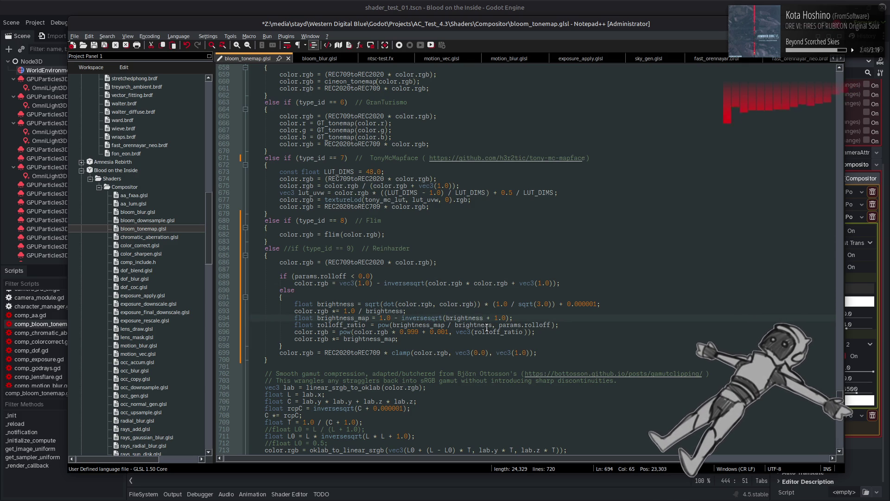
text(* brightness)
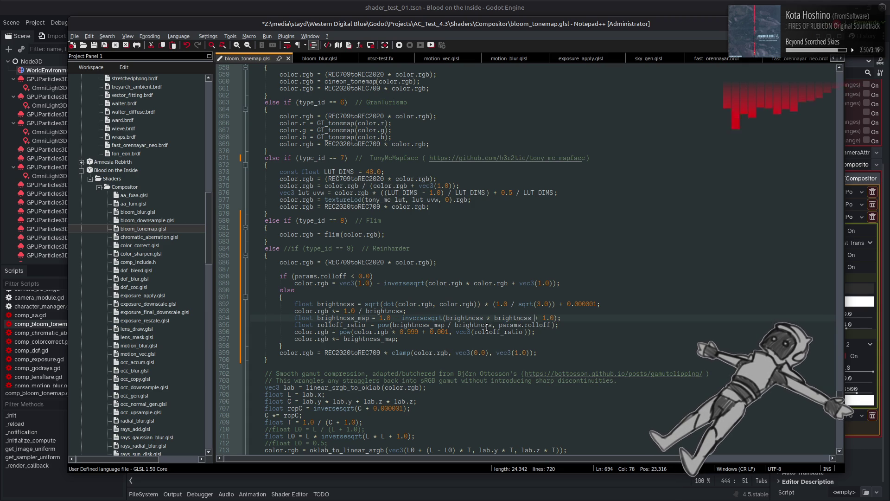
key(ctrl+s)
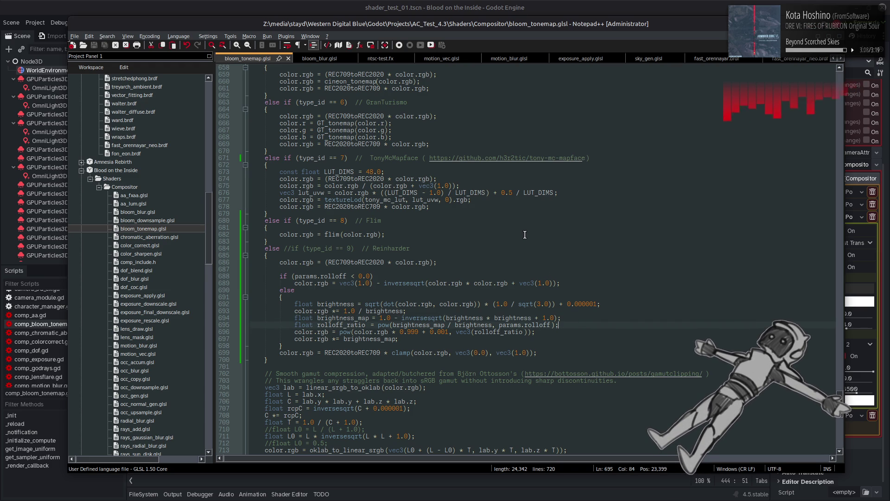
key(alt+Tab)
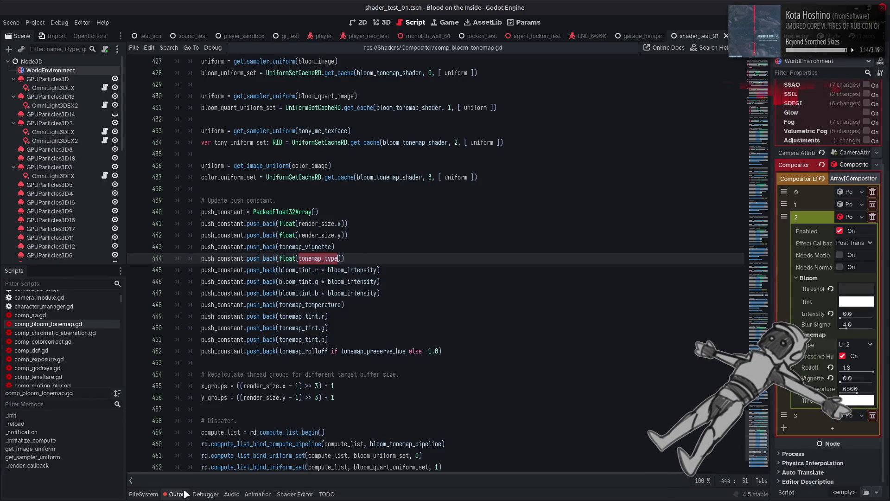
Check the output log, then select WorldEnvironment and expand its bloom tonemap compositor effect
click(178, 494)
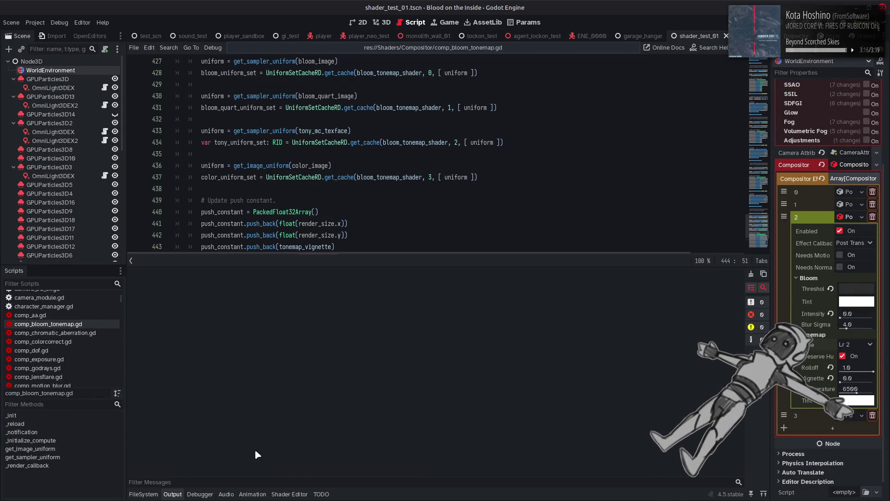
click(176, 493)
click(383, 22)
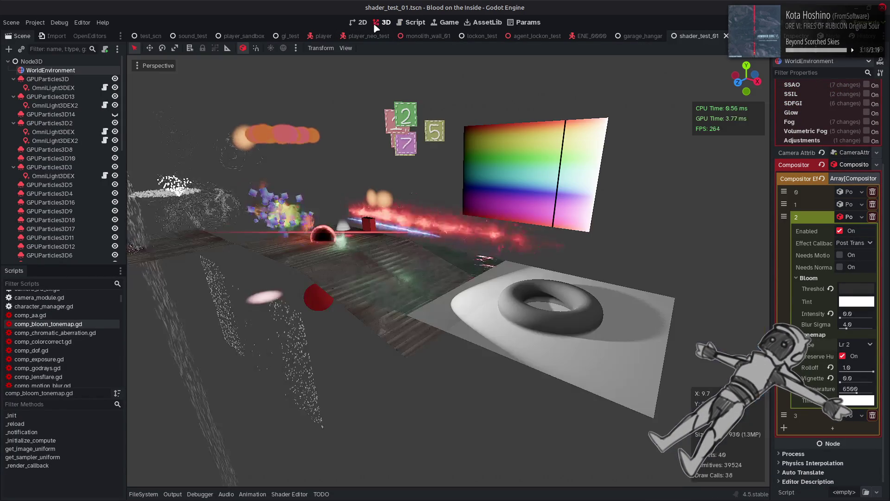
click(48, 79)
click(57, 70)
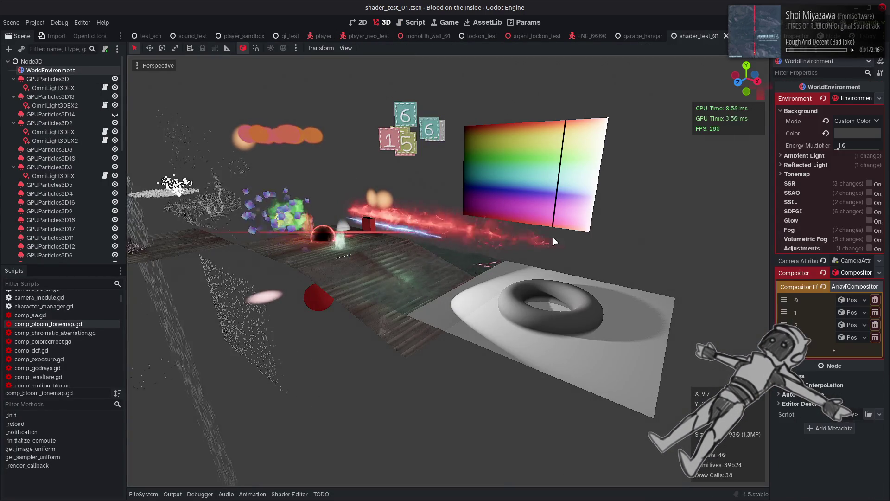
click(849, 325)
scroll(843, 367, down, 3)
Compare the scene under Ag X, Film and Tony Mc Mapface tonemap types, returning to Film
click(850, 328)
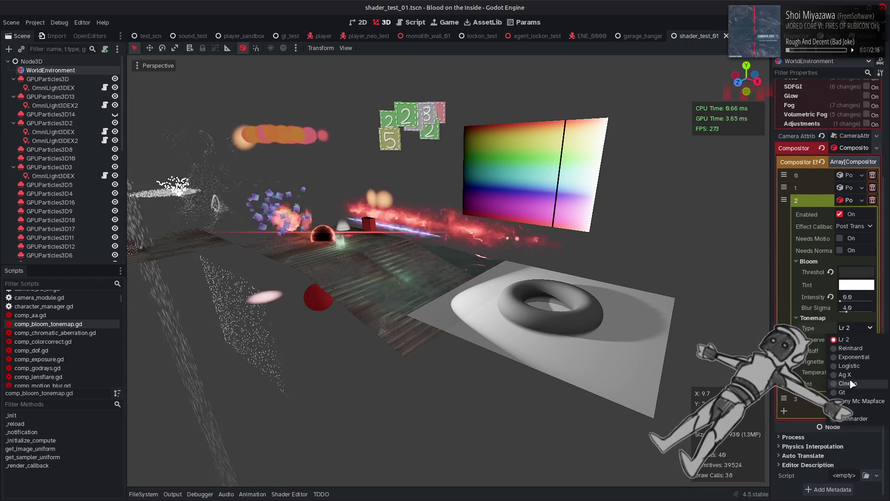
click(844, 375)
click(853, 328)
scroll(852, 403, down, 2)
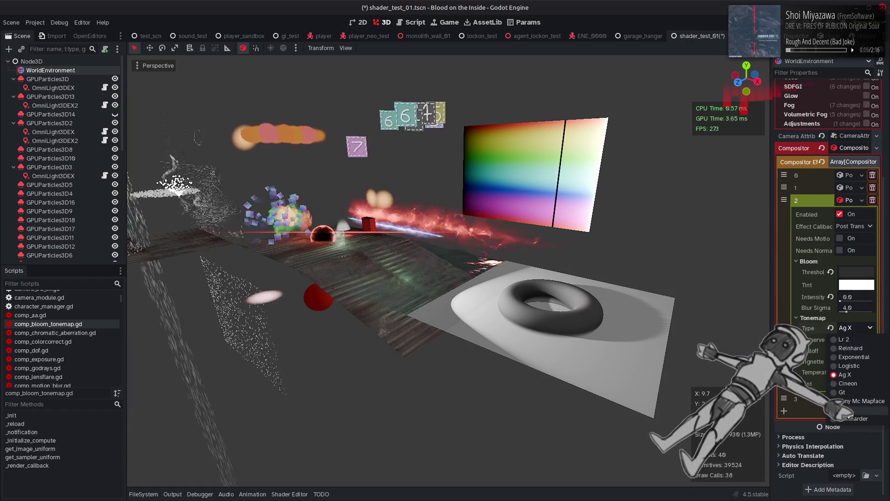
click(852, 408)
click(849, 329)
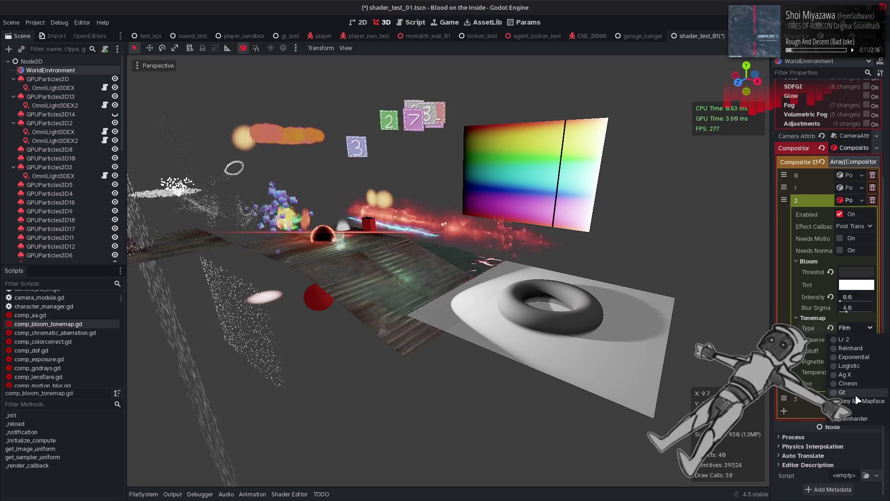
click(853, 399)
click(852, 328)
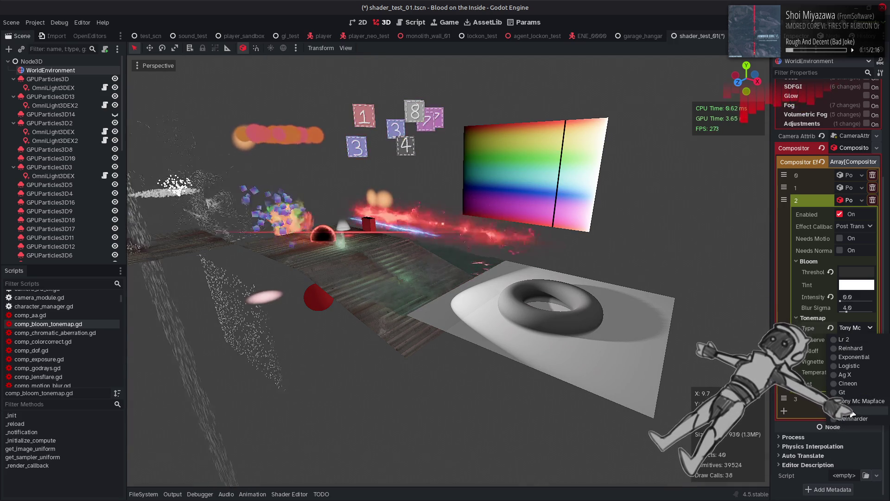
click(852, 410)
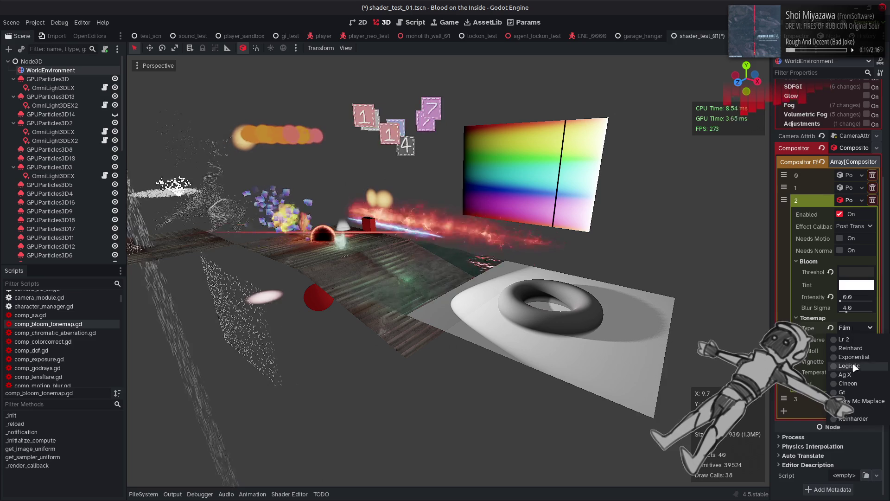
Cycle again through Ag X, Film and Tony Mc Mapface, finishing on Film
click(844, 374)
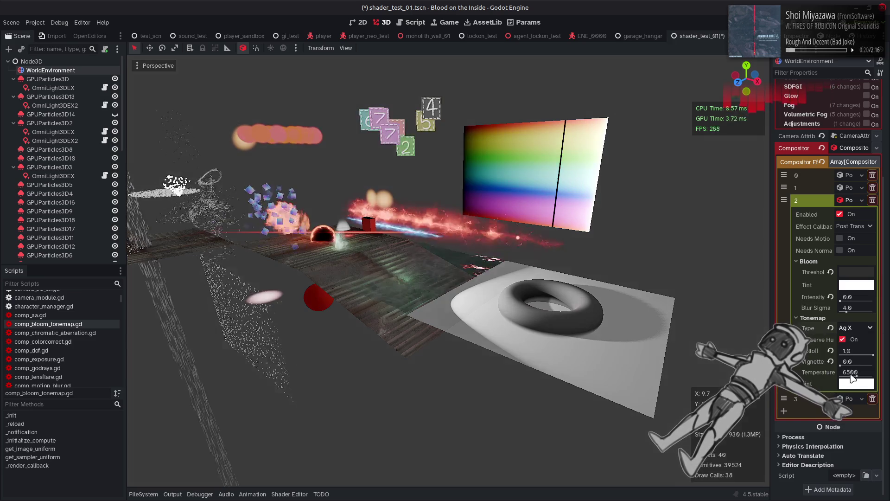
click(855, 328)
click(843, 339)
click(855, 327)
click(846, 409)
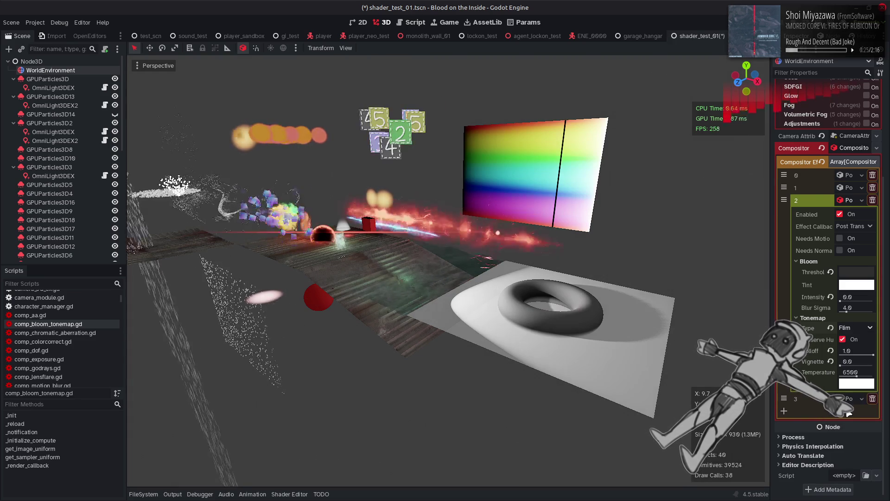
click(855, 328)
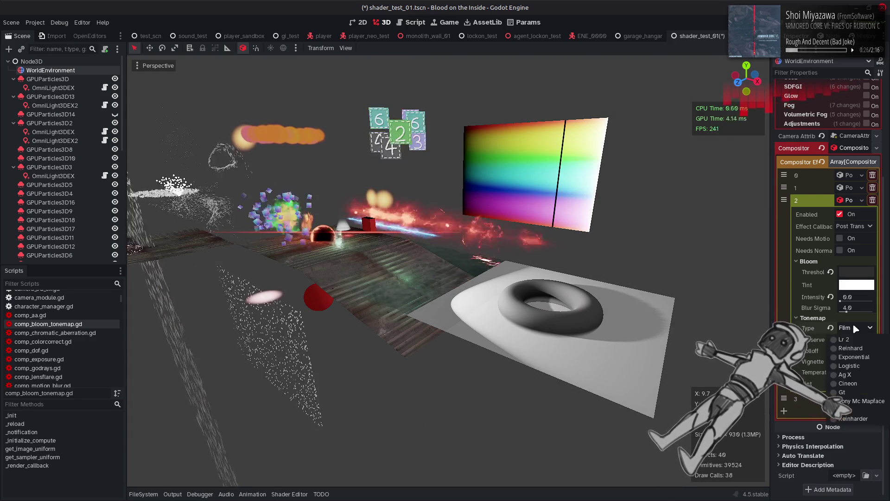
click(856, 401)
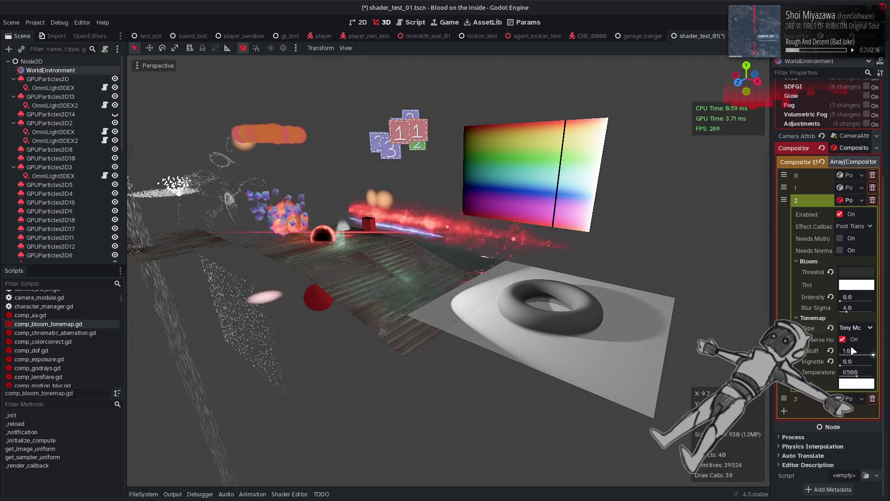
click(855, 328)
click(846, 374)
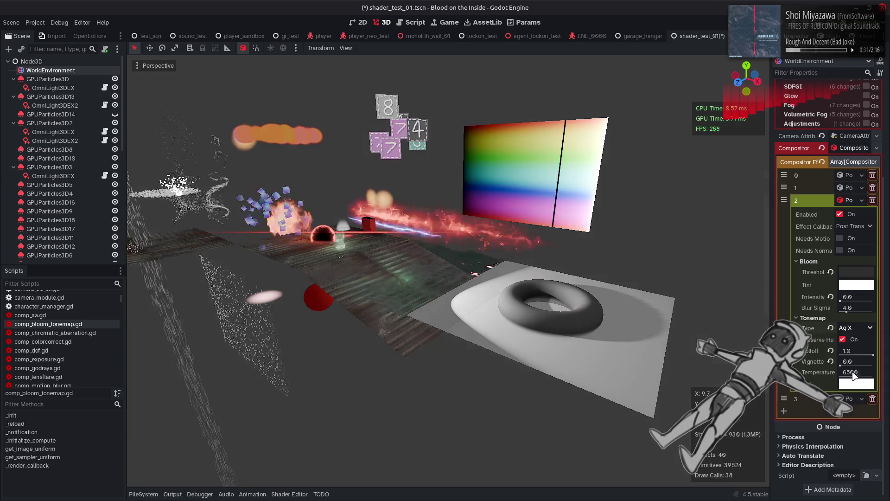
click(852, 329)
click(855, 409)
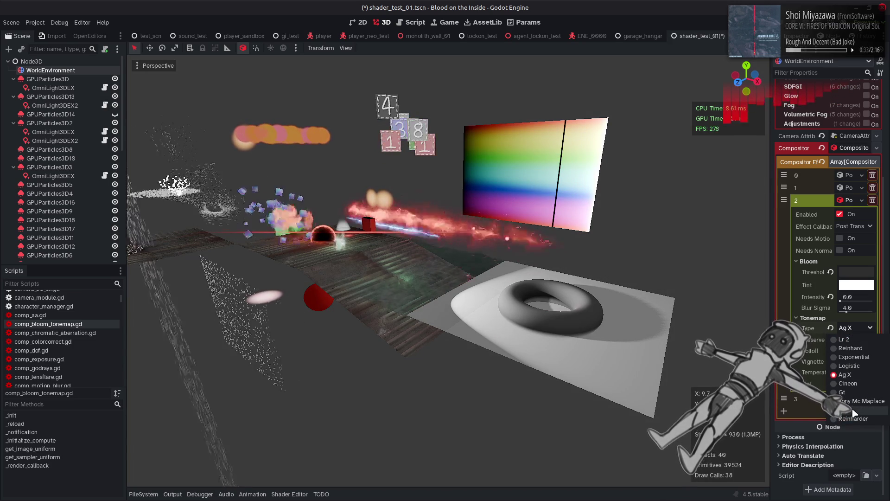
click(856, 325)
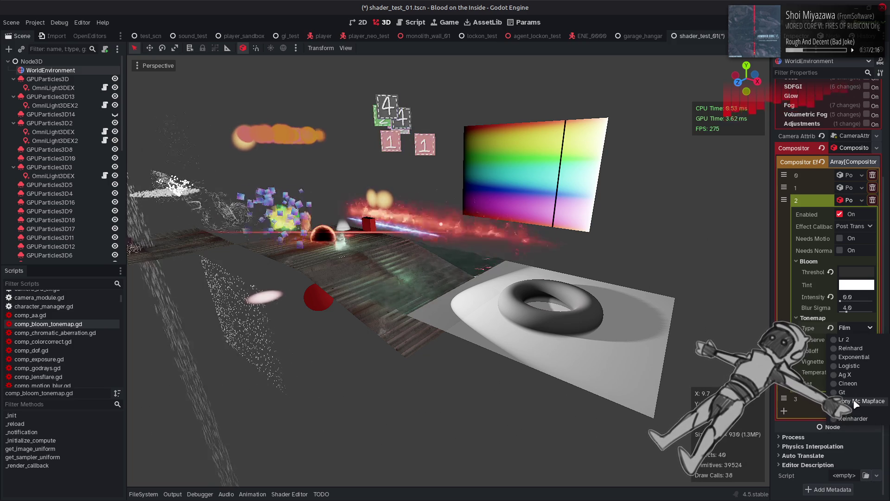
click(856, 401)
click(855, 328)
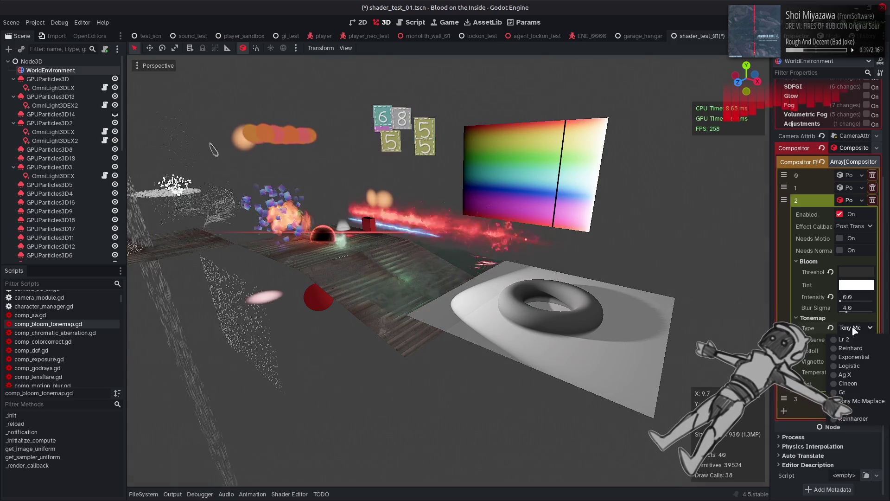
click(850, 416)
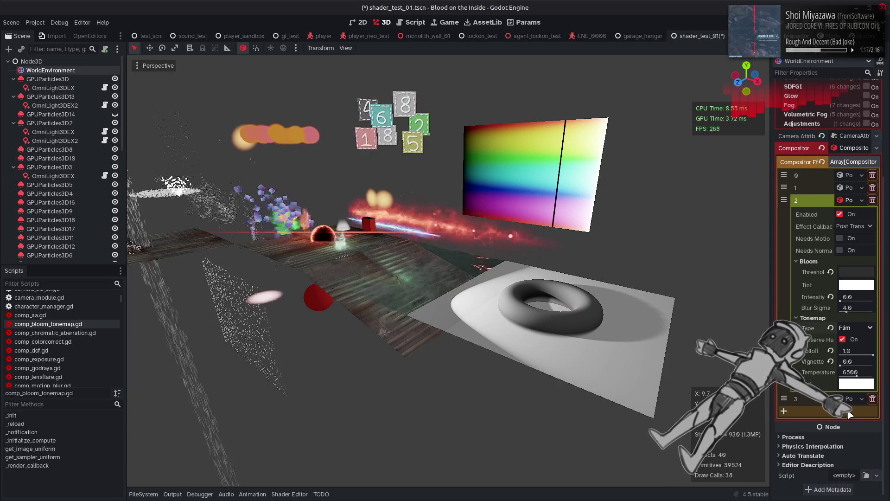
Switch the tonemap type to Reinharder, then bring bloom_tonemap.glsl forward in Notepad++
click(847, 328)
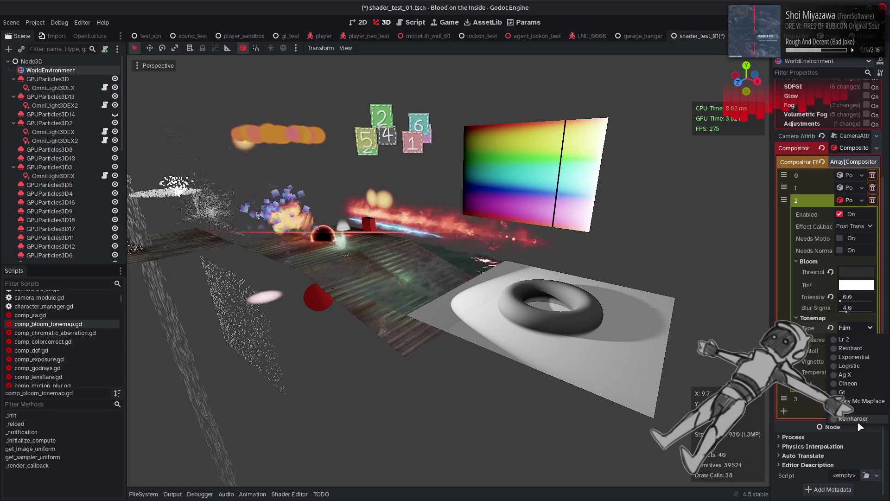
click(858, 419)
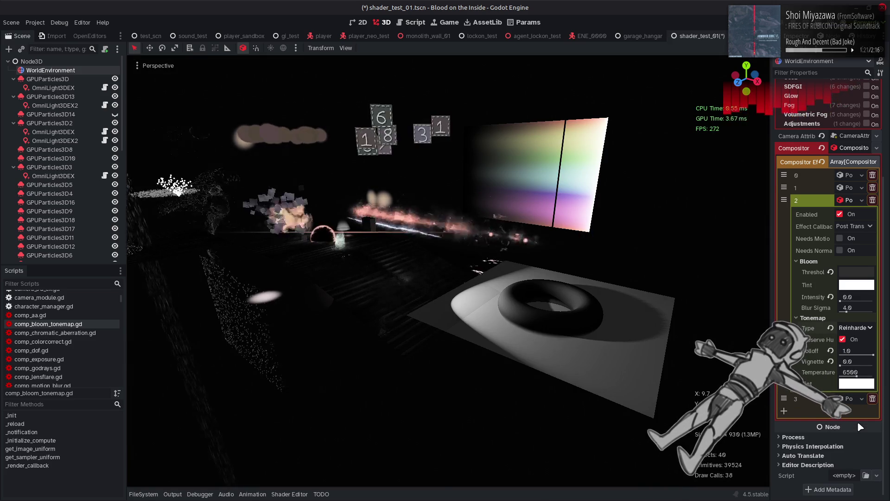
mouse_move(533, 499)
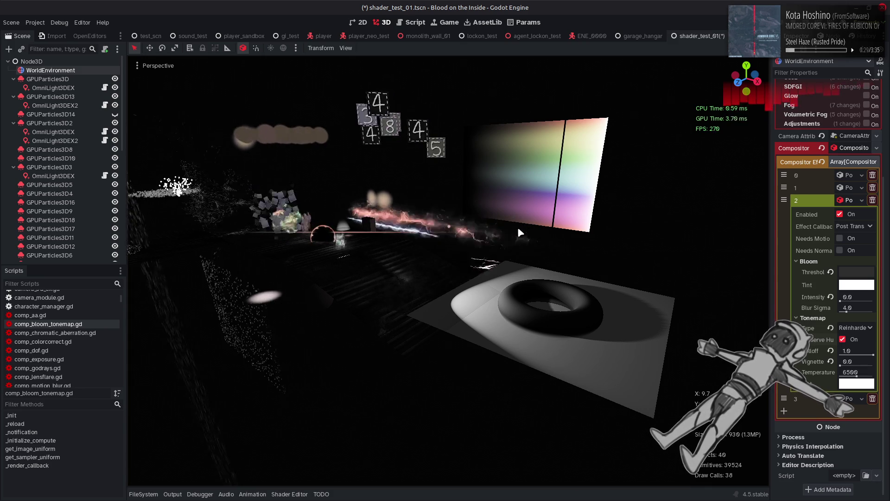
key(alt+Tab)
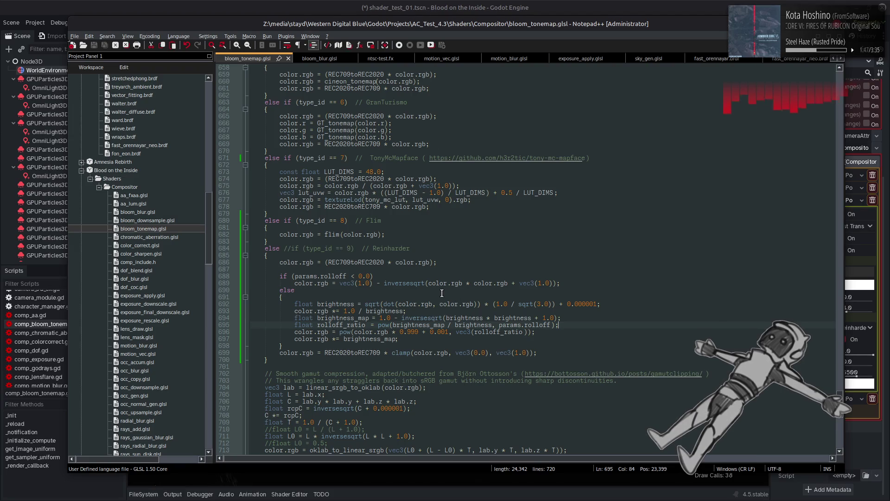
Append * 4.0 to line 686, save, and preview the result in Godot
click(434, 263)
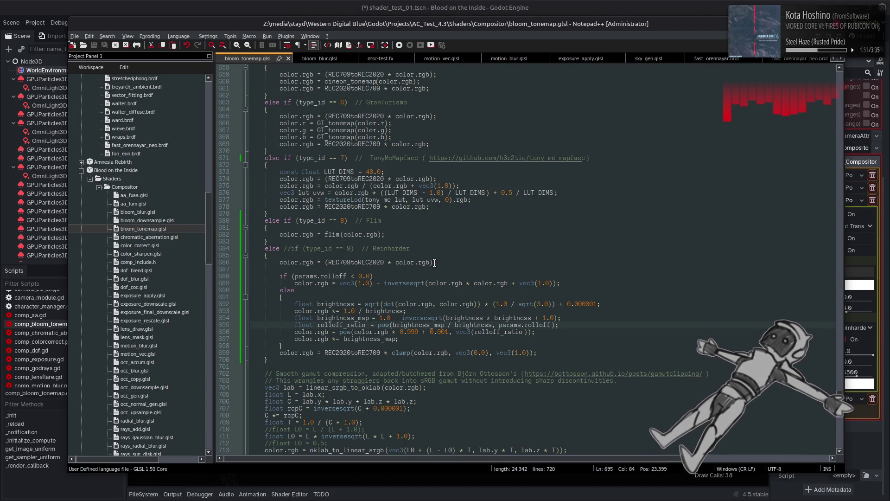
text(* 4.0)
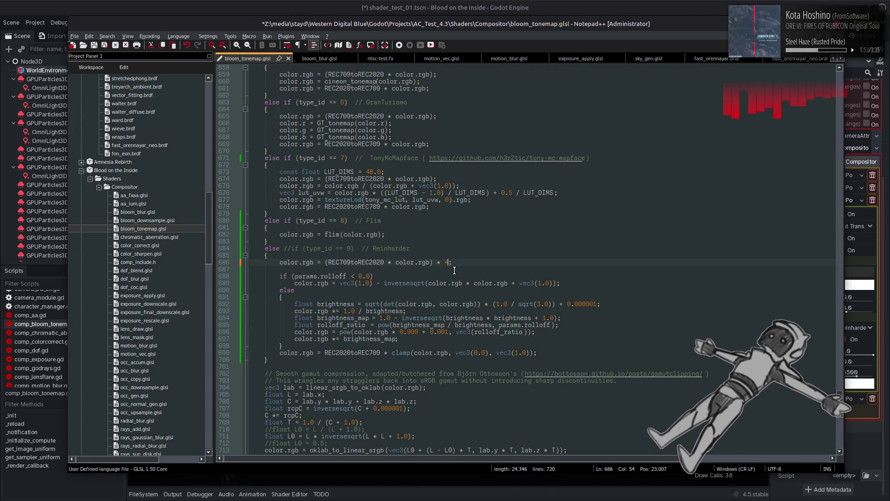
key(ctrl+s)
key(alt+Tab)
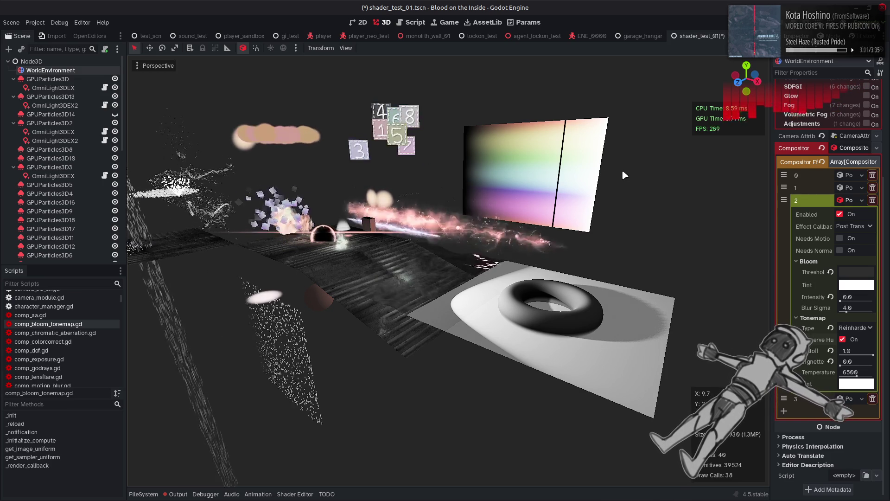
After comparing the render, remove the 4.0 multiplier from line 686
key(alt+Tab)
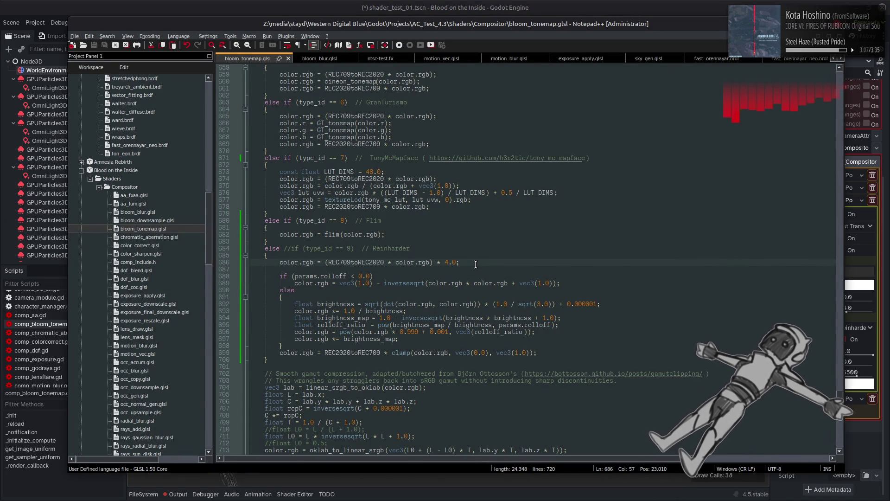
key(alt+Tab)
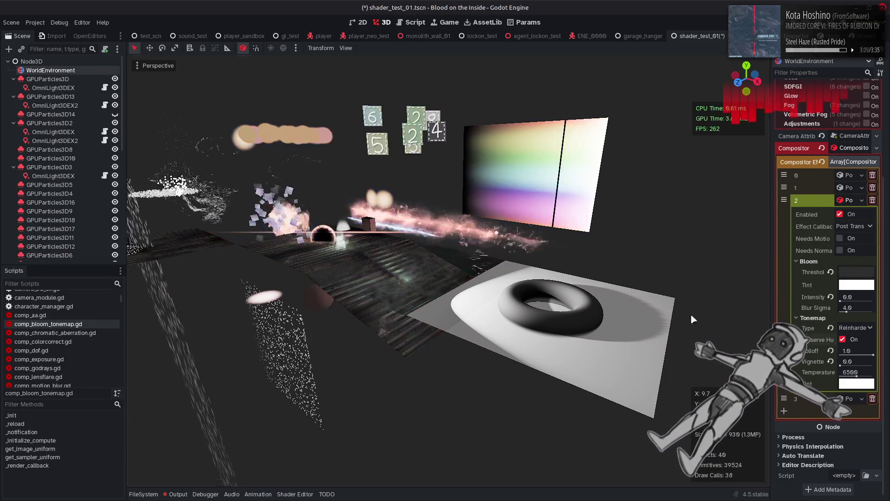
key(alt+Tab)
click(439, 262)
drag(439, 263, 456, 263)
key(BackSpace)
Add a * 4.0 multiplier after color.rgb on lines 689 and 694 and save
click(509, 284)
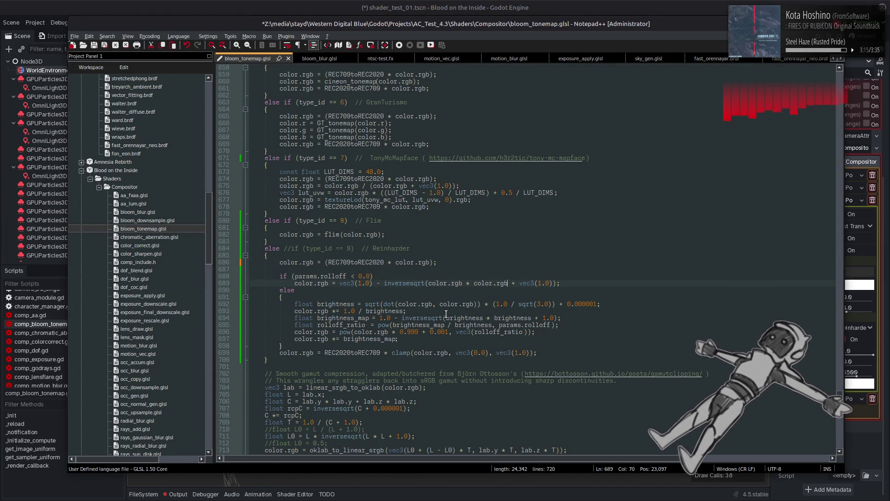
text(* 4.0)
key(Down)
key(Down)
key(Down)
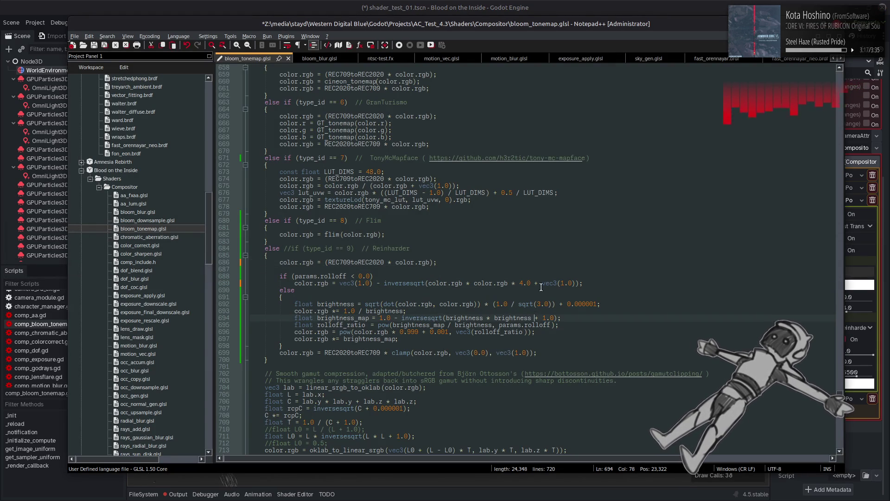
key(Left)
text(* 4.0)
key(ctrl+s)
key(alt+Tab)
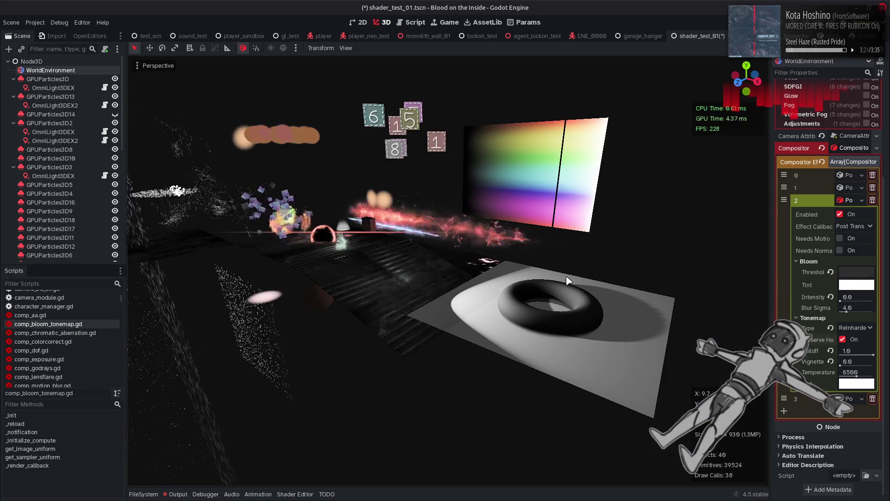
In Godot, toggle Preserve Hue off and on, then reselect the Reinharder tonemap
click(843, 339)
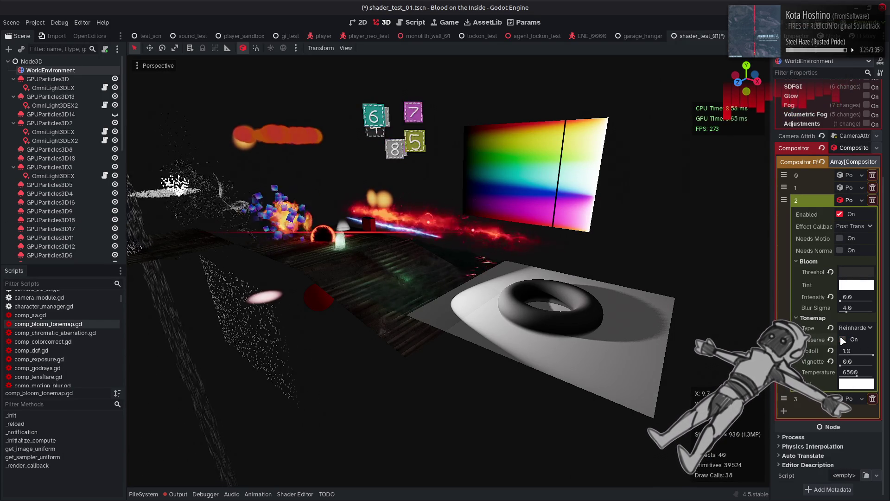
click(843, 339)
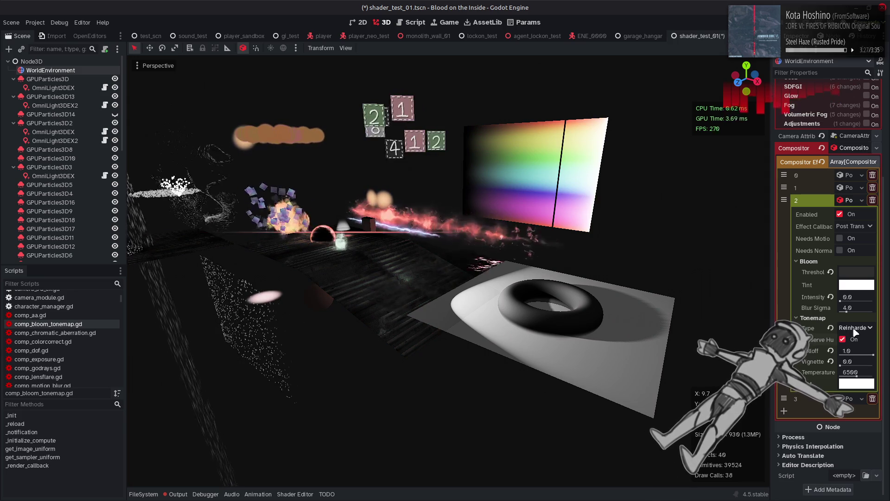
click(855, 329)
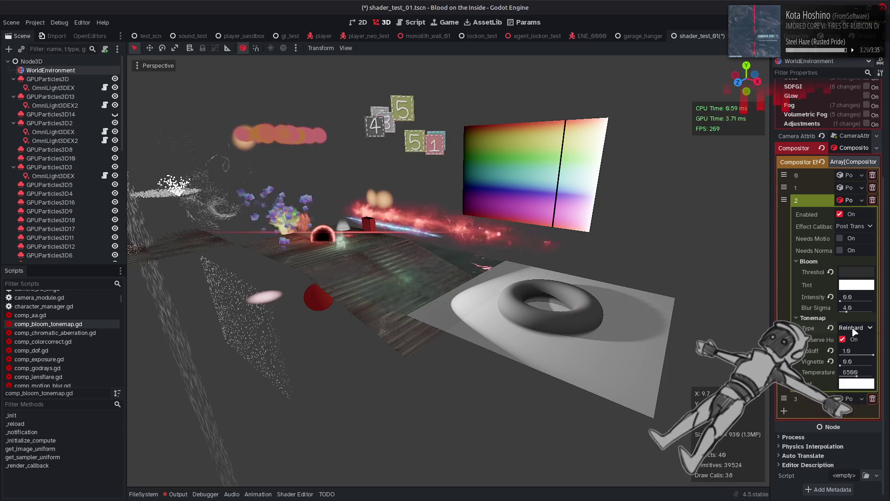
click(854, 327)
click(854, 418)
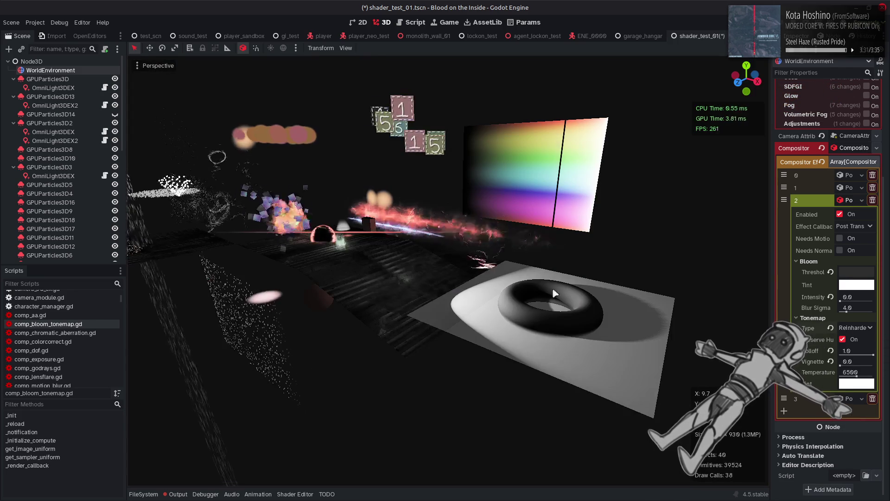
Change the multipliers to 16.0 in bloom_tonemap.glsl and save
key(alt+Tab)
text(1)
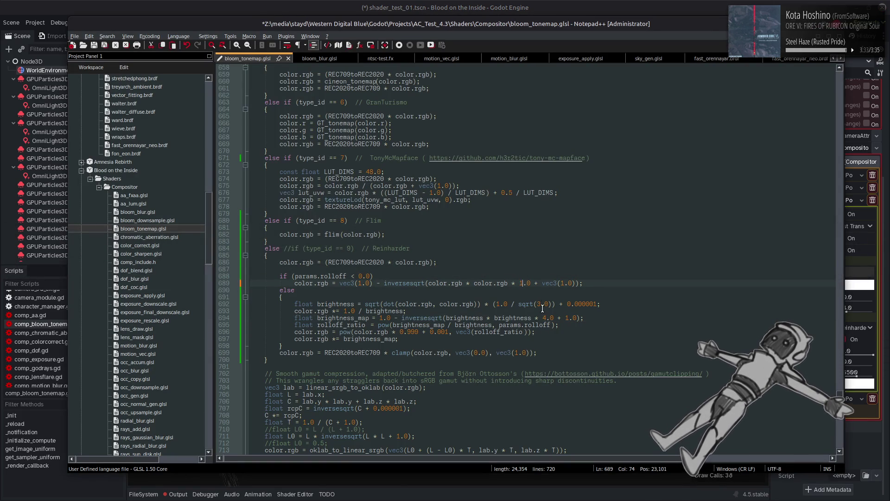
key(ctrl+s)
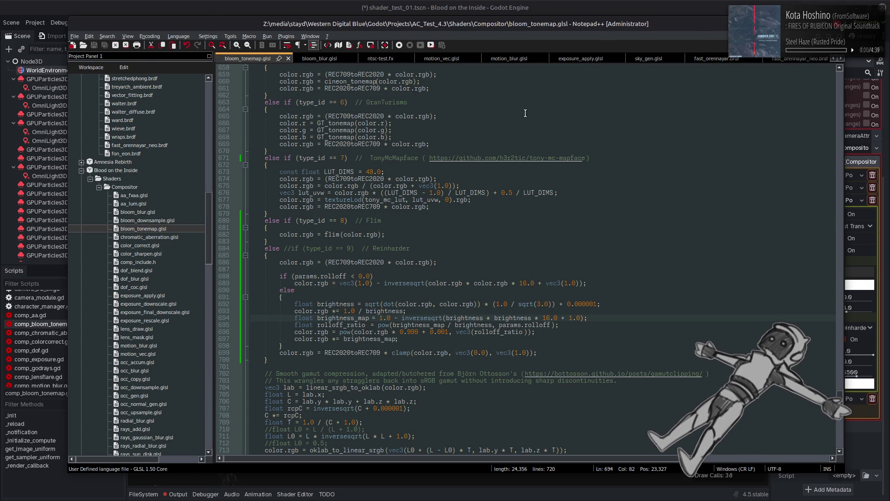
Reset the tonemap Rolloff, drag it to 0.0, and switch the tonemap type to Reinharder
click(535, 5)
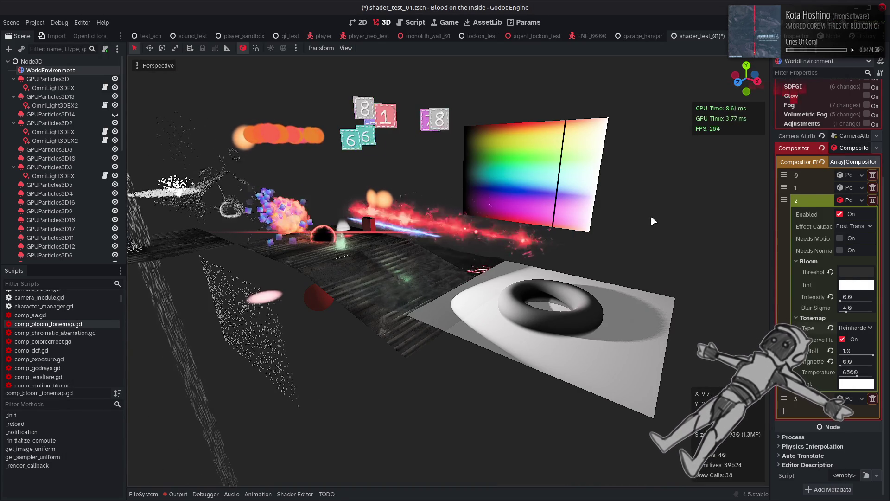
click(831, 351)
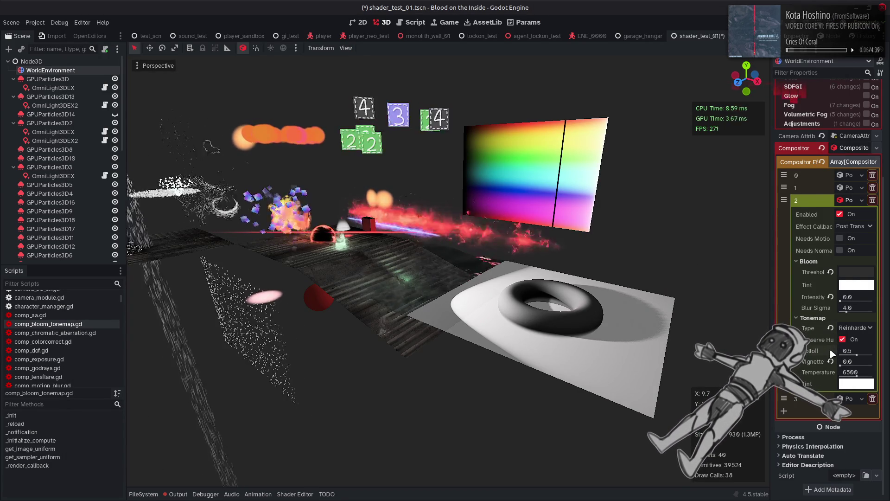
mouse_move(840, 354)
mouse_down()
mouse_move(832, 355)
mouse_move(873, 355)
mouse_up()
click(851, 329)
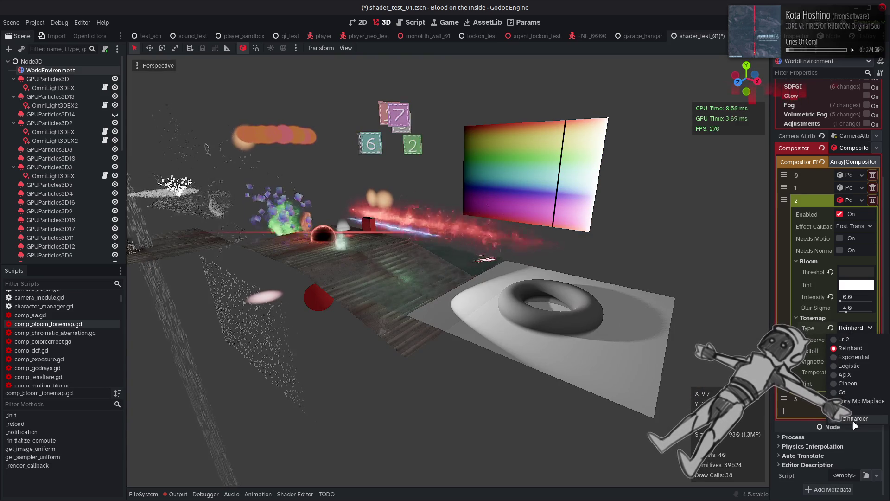
click(854, 419)
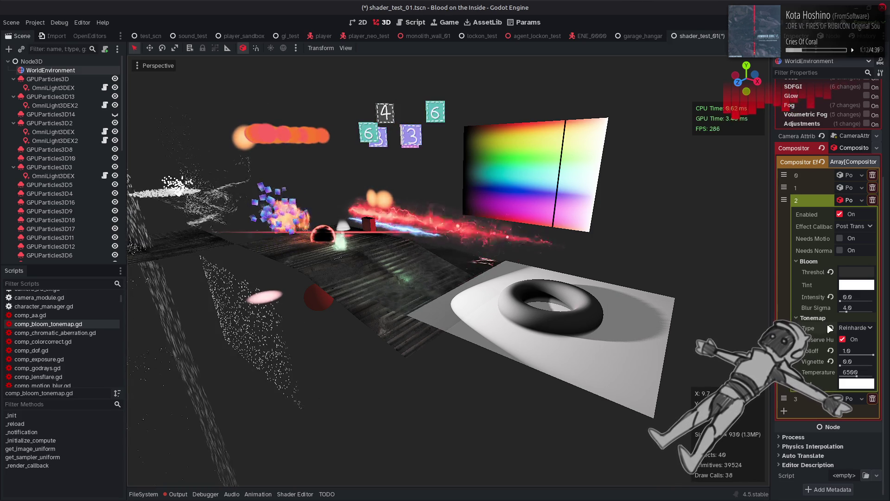
Toggle Preserve Hue repeatedly to compare the Reinharder look with and without it
click(848, 341)
click(848, 342)
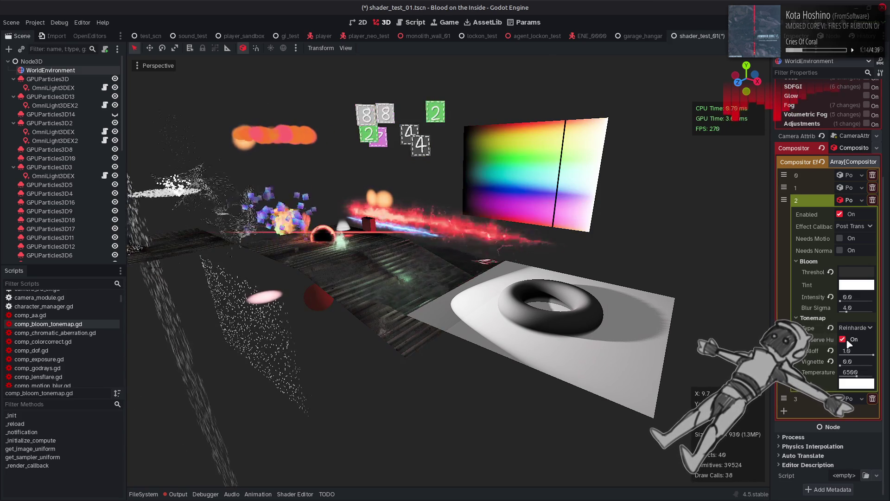
click(848, 341)
click(848, 342)
click(848, 341)
click(847, 341)
click(848, 342)
click(847, 342)
click(848, 341)
click(848, 341)
click(848, 341)
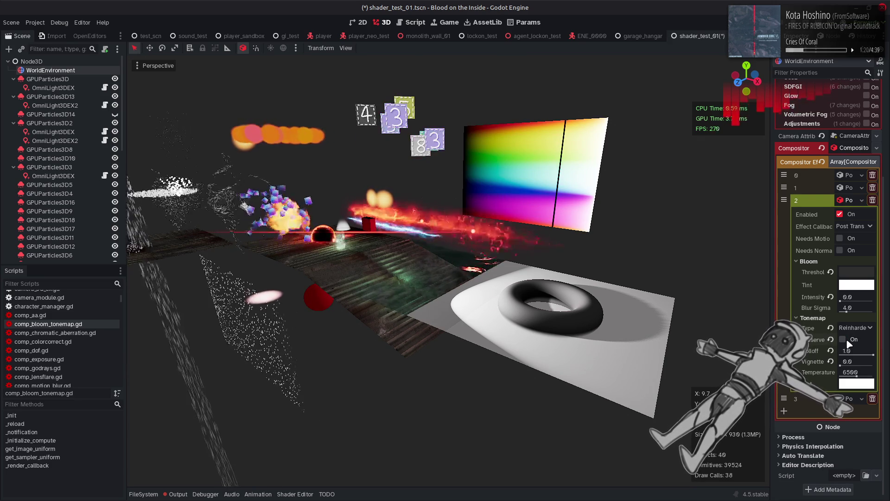
click(848, 341)
click(848, 341)
click(848, 341)
click(848, 341)
click(848, 341)
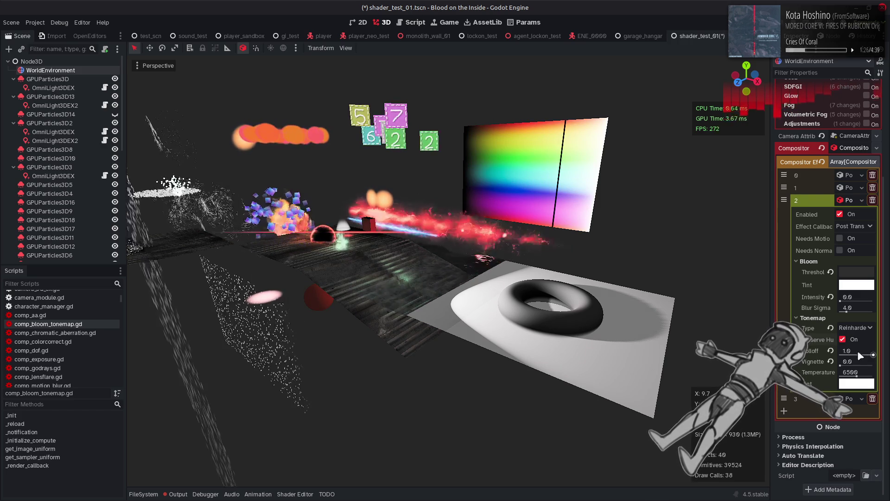
Reset falloff to 0.5, try 0.01, revert to 0.5, then turn Preserve Hue off
click(831, 351)
mouse_move(857, 355)
mouse_down()
mouse_move(840, 355)
mouse_move(876, 357)
mouse_up()
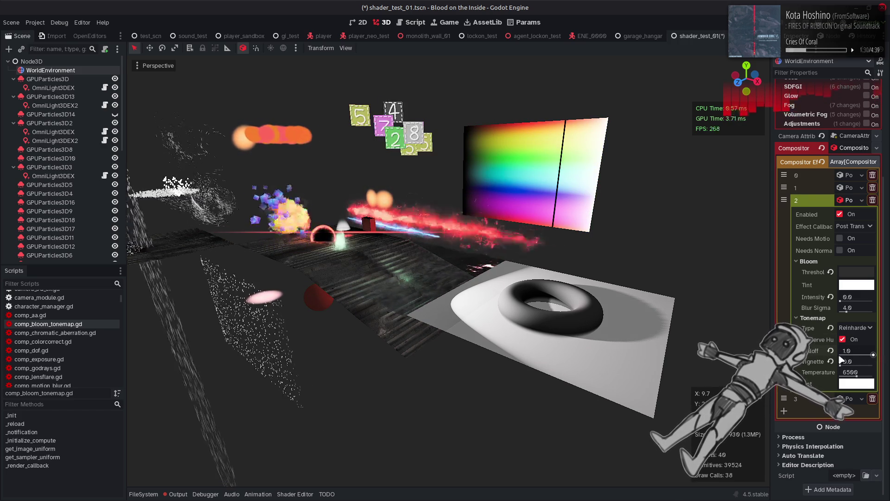
click(831, 350)
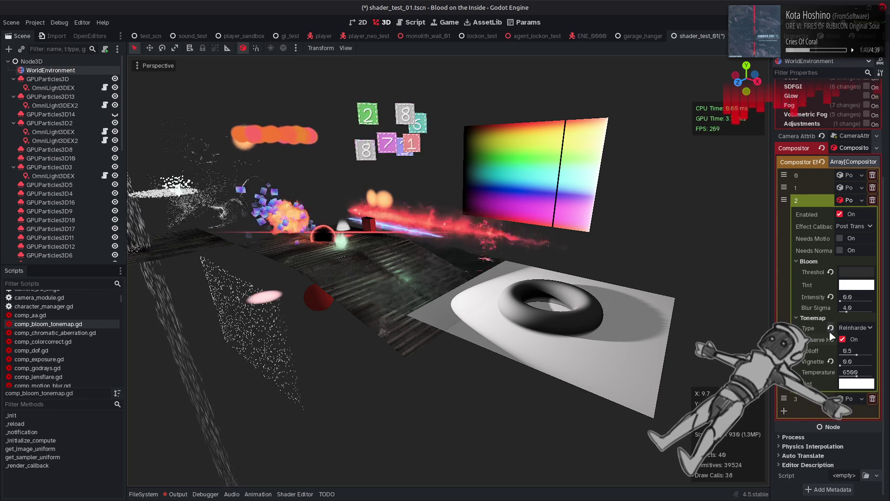
click(842, 339)
Try the Reinhard, Cineon and Reinharder tonemap types, landing on Logistic
click(853, 327)
click(854, 339)
click(853, 328)
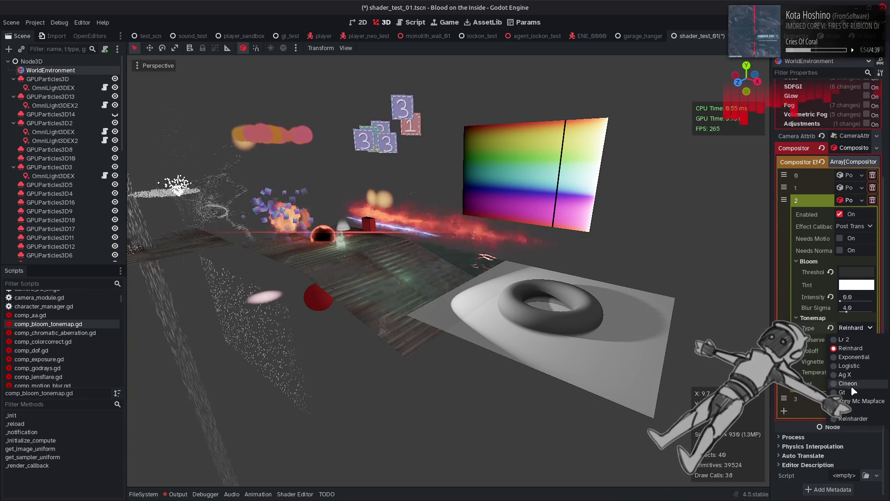
click(848, 383)
click(853, 327)
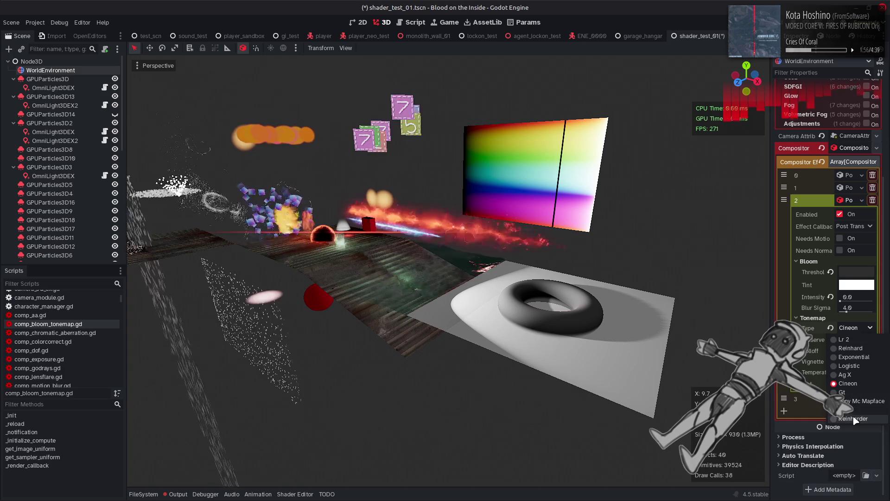
click(852, 417)
click(854, 329)
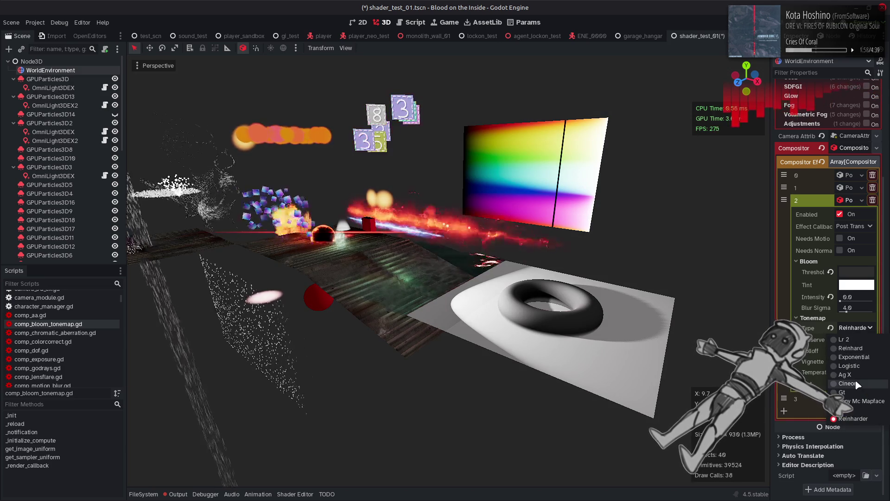
click(848, 383)
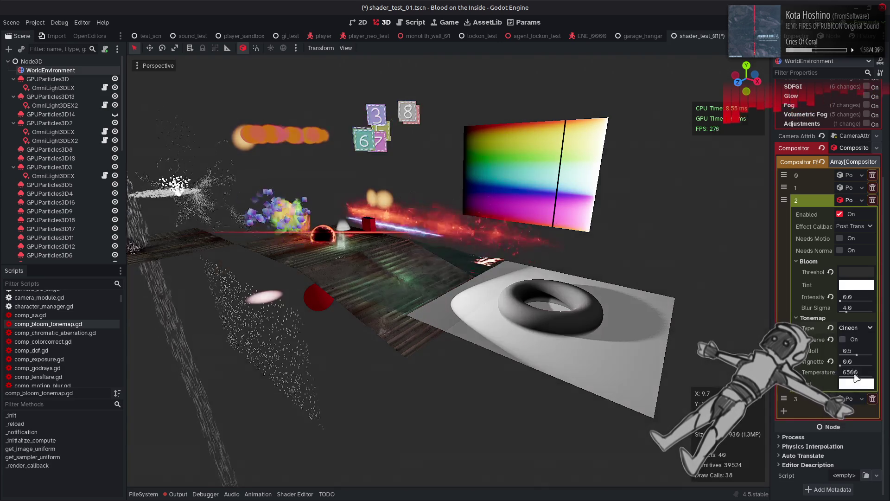
click(854, 329)
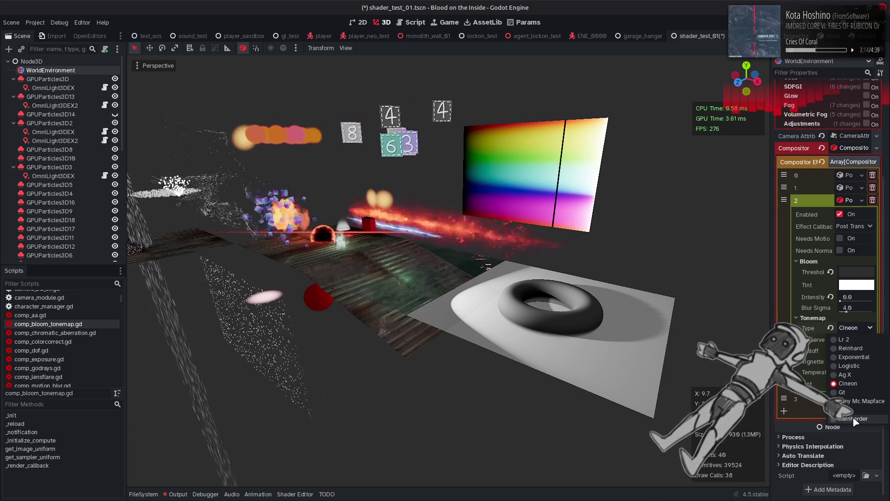
click(860, 366)
Compare the tonemap with Preserve Hue off and on, leaving it on
click(842, 340)
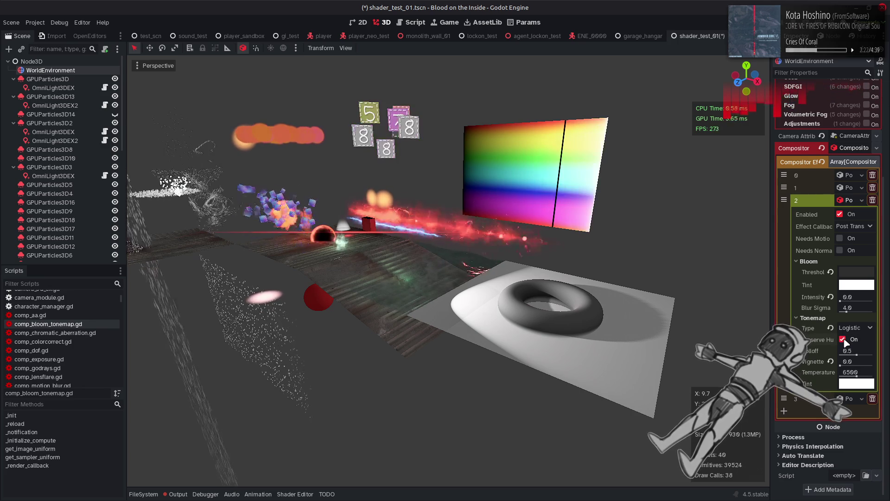
click(843, 340)
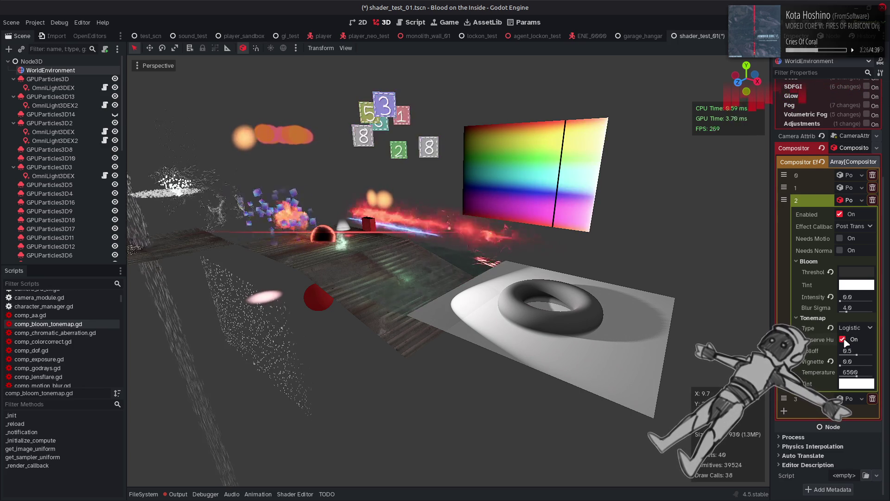
click(843, 340)
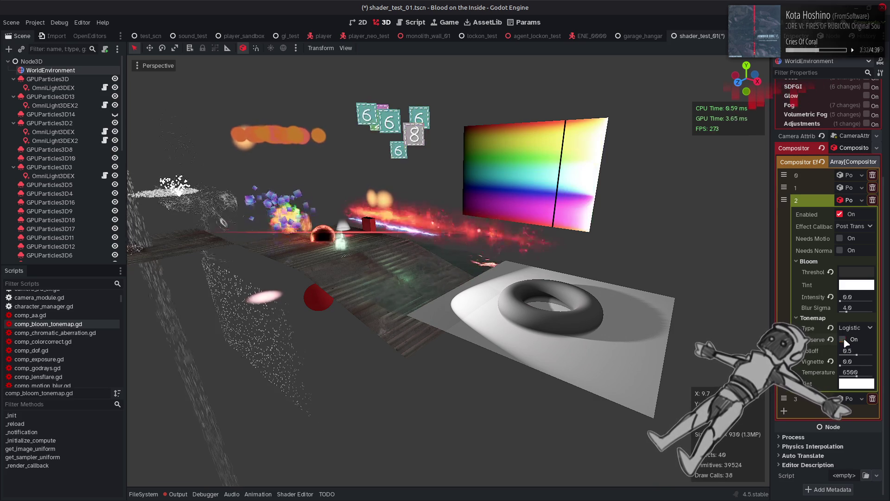
Compare the Cineon, Flim, Ag X and Tony Mc Mapface tonemap types
click(853, 328)
click(848, 383)
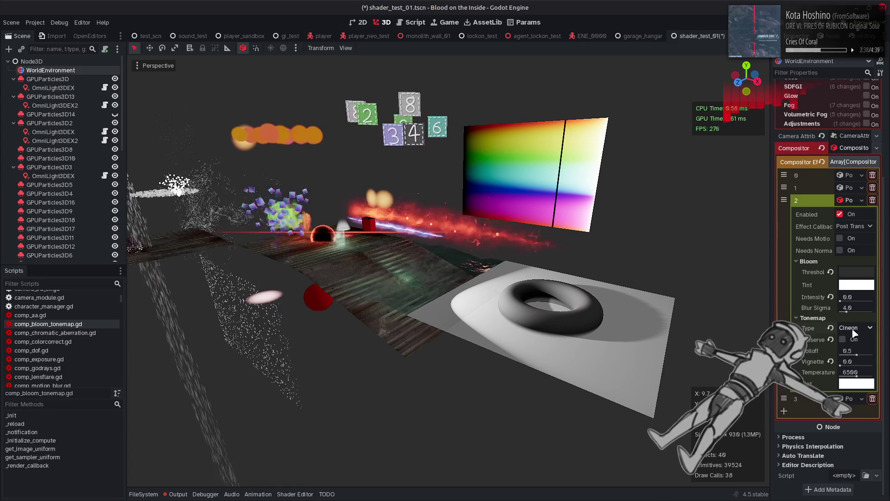
click(855, 328)
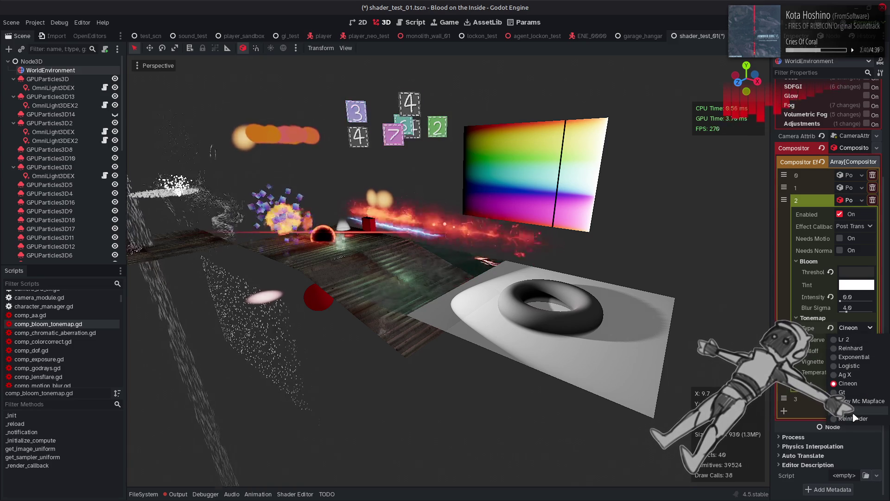
click(852, 411)
click(853, 326)
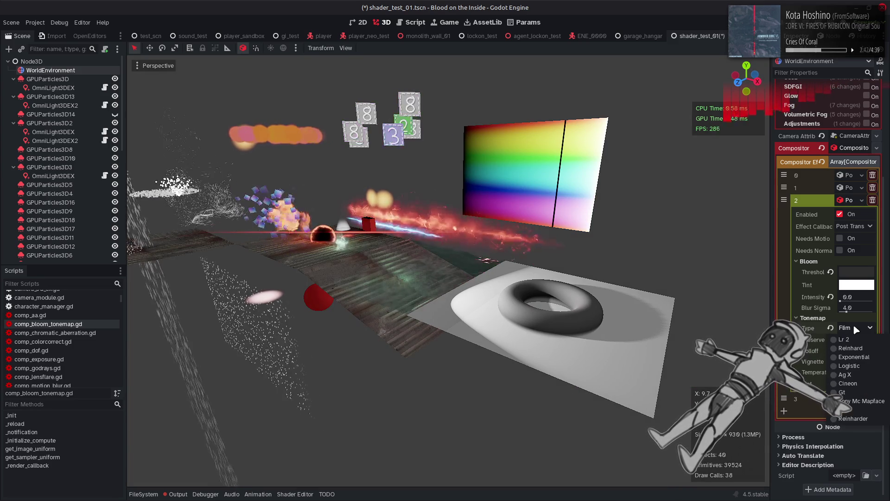
click(854, 375)
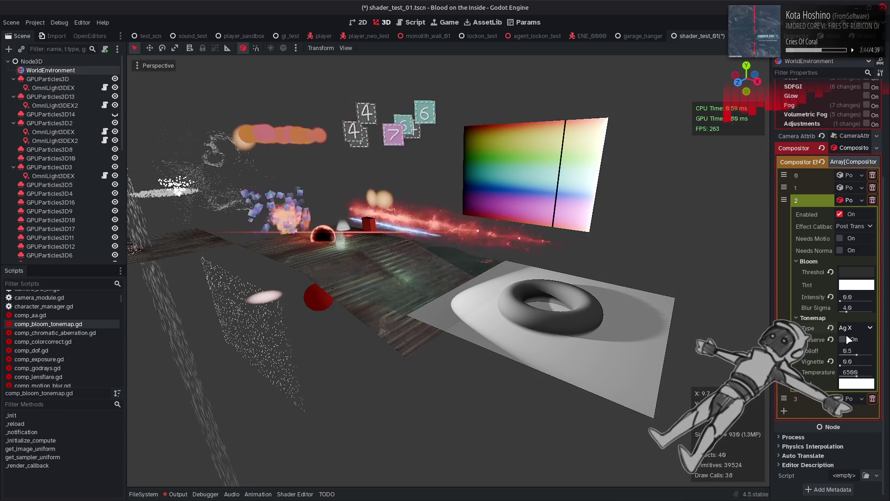
click(855, 328)
click(852, 410)
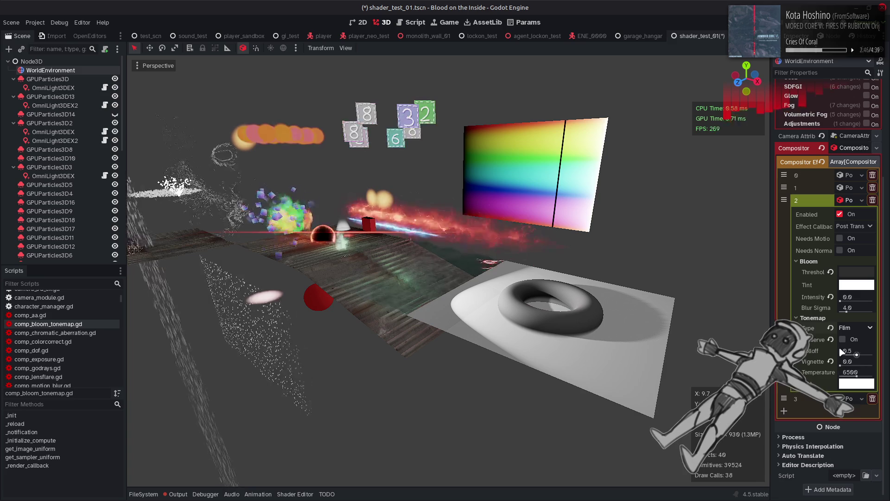
click(855, 328)
click(855, 400)
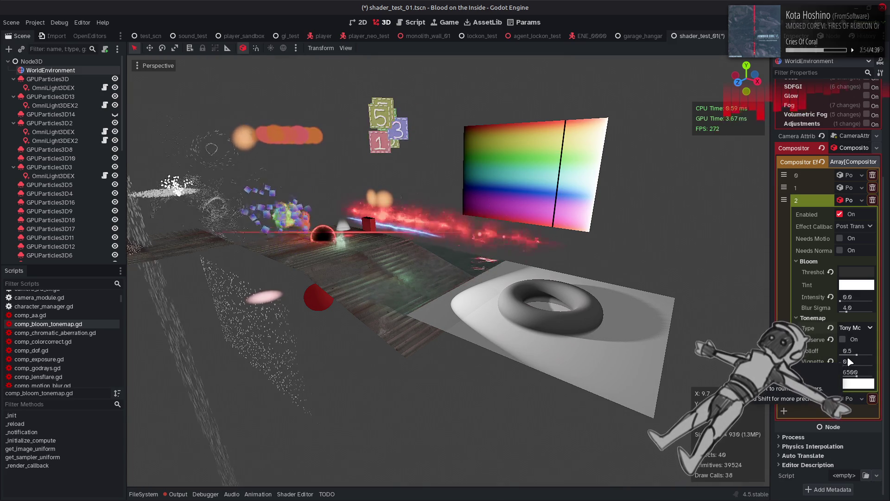
Settle on the Lr 2 tonemap with Preserve Hue on and save the scene
click(857, 327)
click(853, 416)
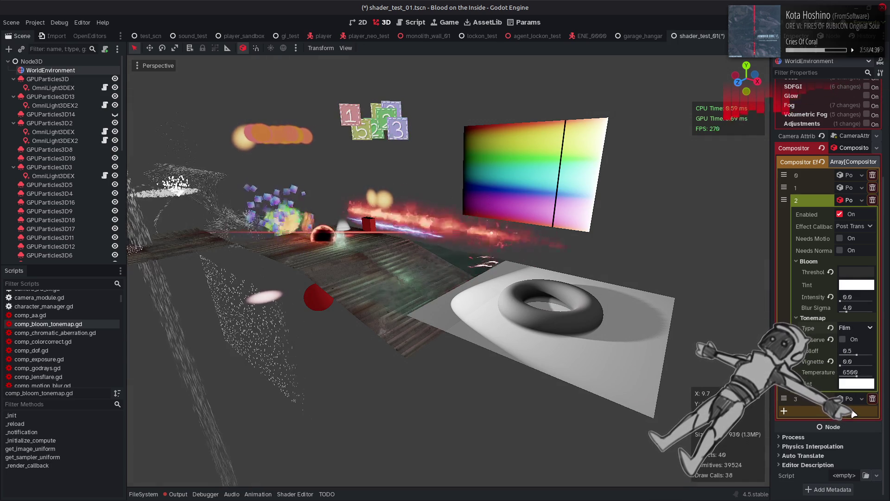
click(851, 324)
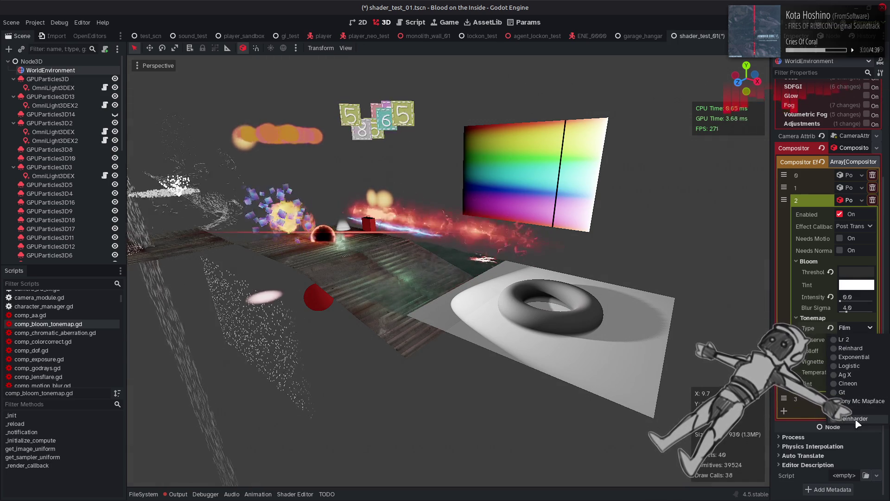
click(864, 420)
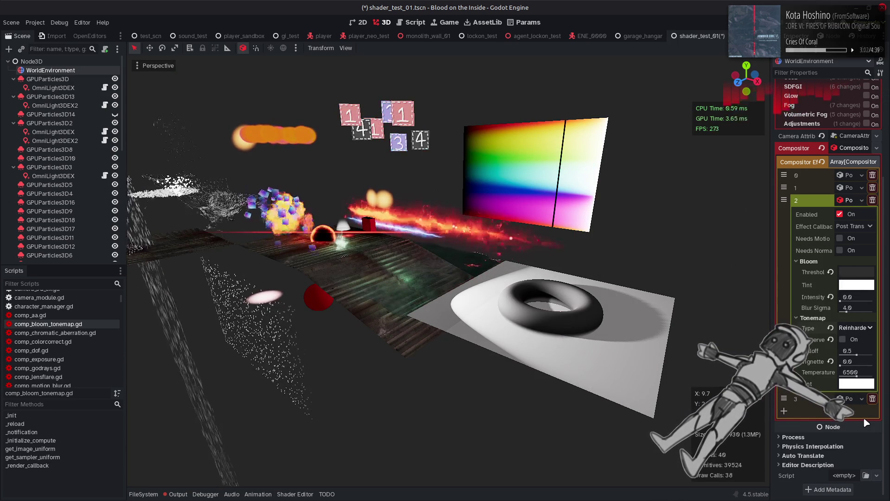
click(855, 327)
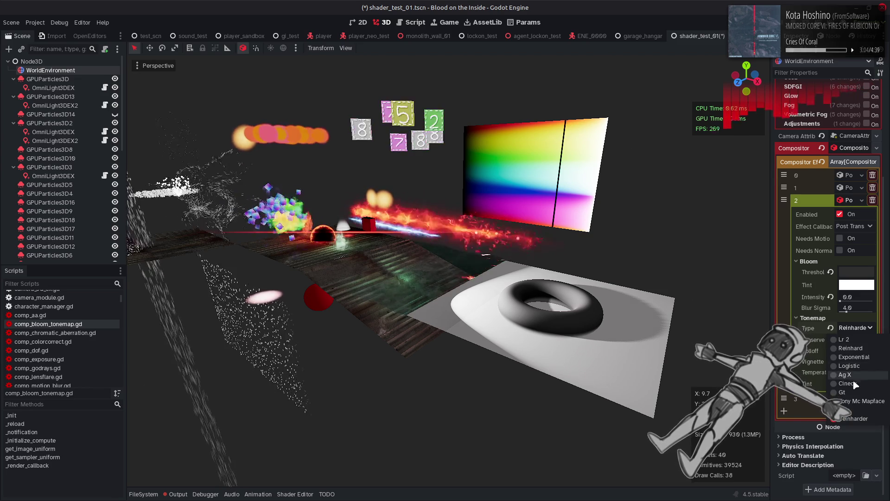
click(856, 382)
click(856, 328)
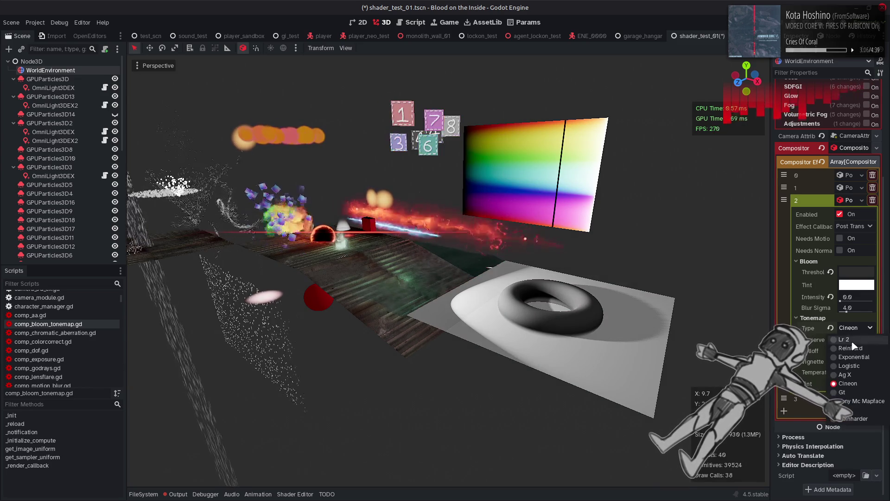
click(856, 399)
click(842, 339)
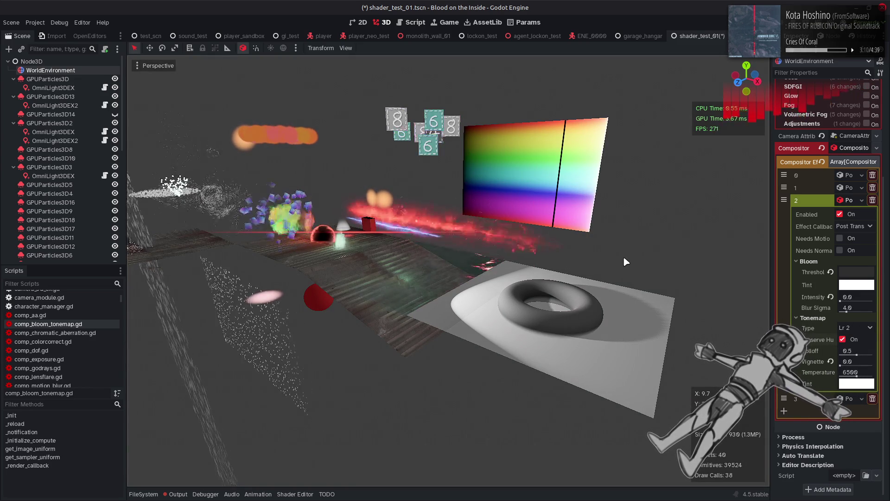
key(ctrl+s)
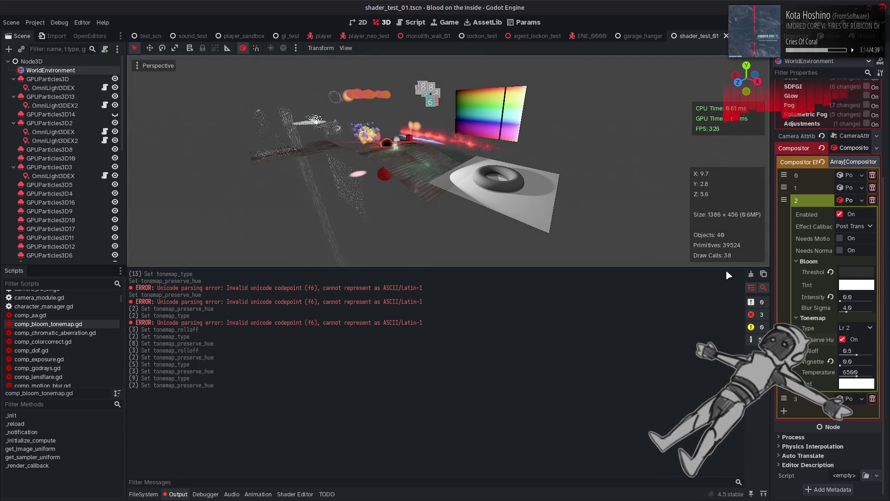
Clear the Output log and collapse the Output bottom panel
click(751, 274)
click(172, 493)
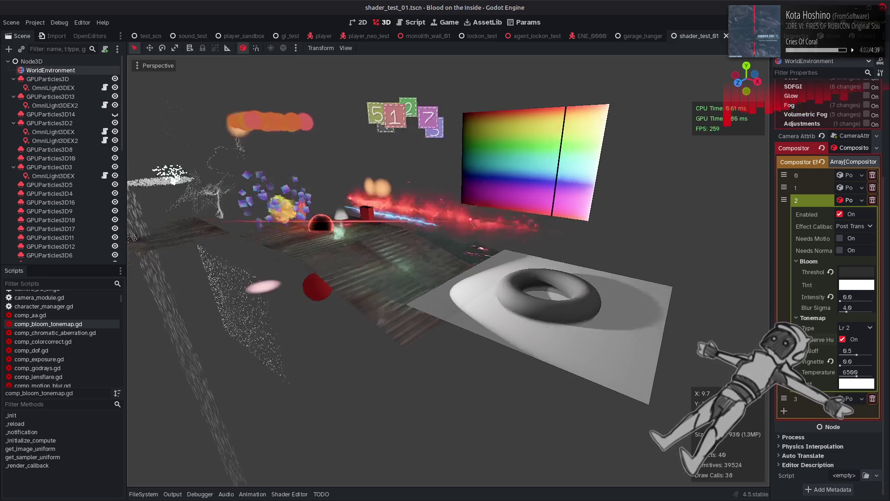
Fly the freelook view in toward the torus and back, then save shader_test_01
key(w)
key(s)
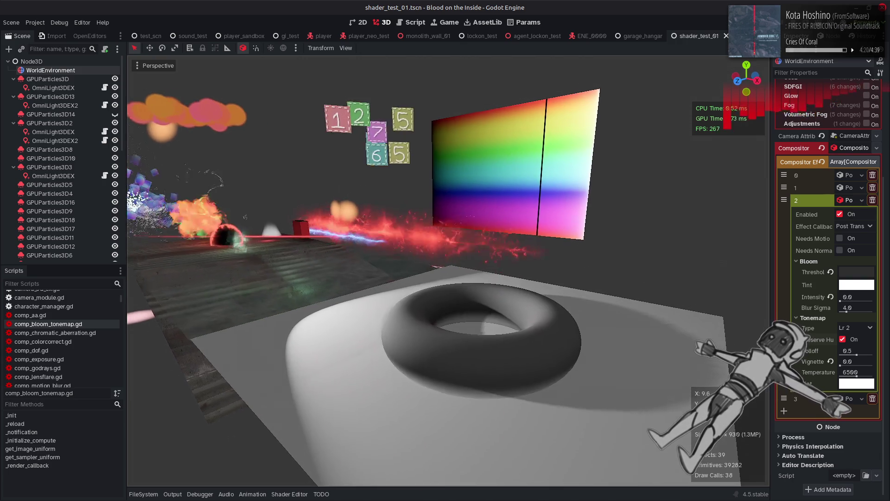
key(ctrl+s)
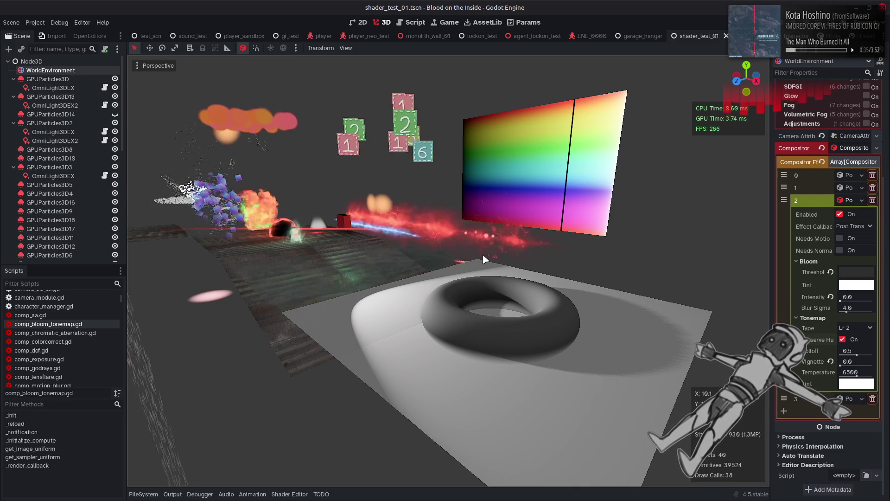
key(ctrl+s)
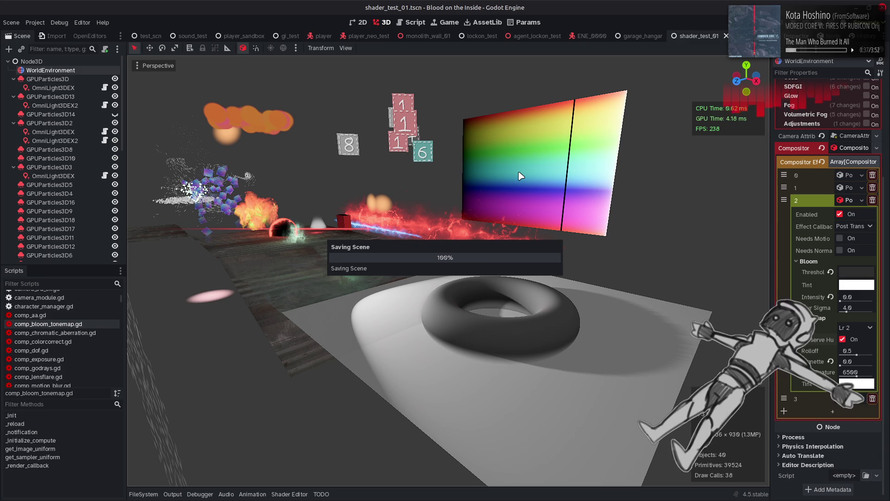
Start a new scene with a Node3D root and a MeshInstance3D child holding a PlaneMesh
key(ctrl+n)
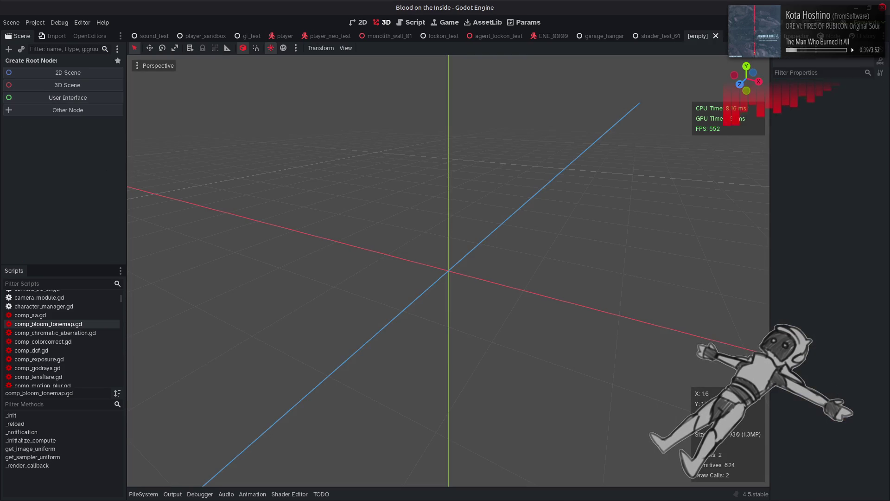
click(80, 85)
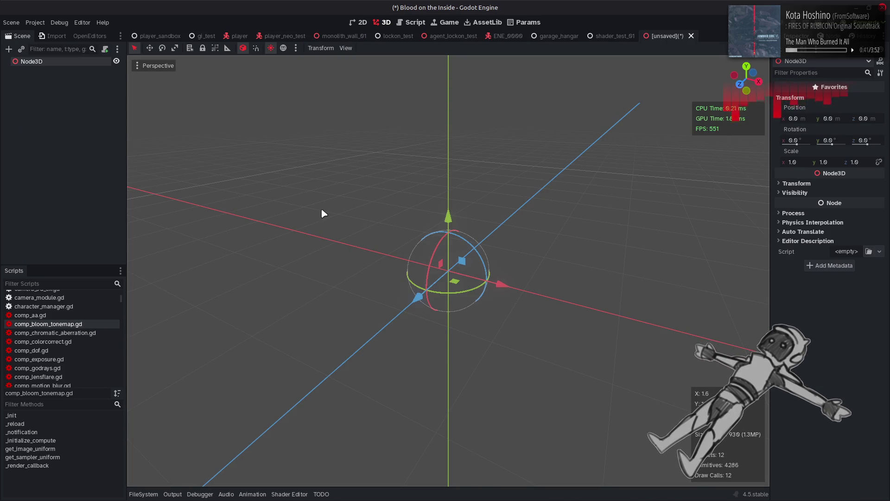
right_click(87, 68)
click(95, 69)
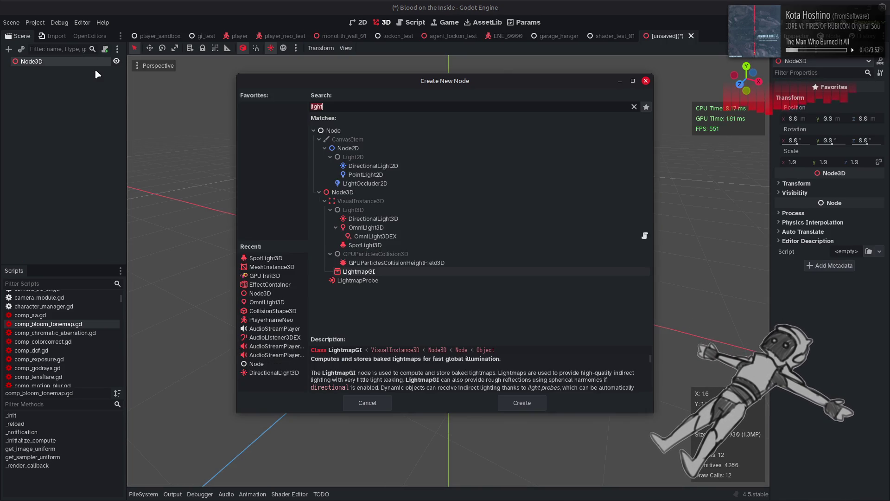
text(mesh)
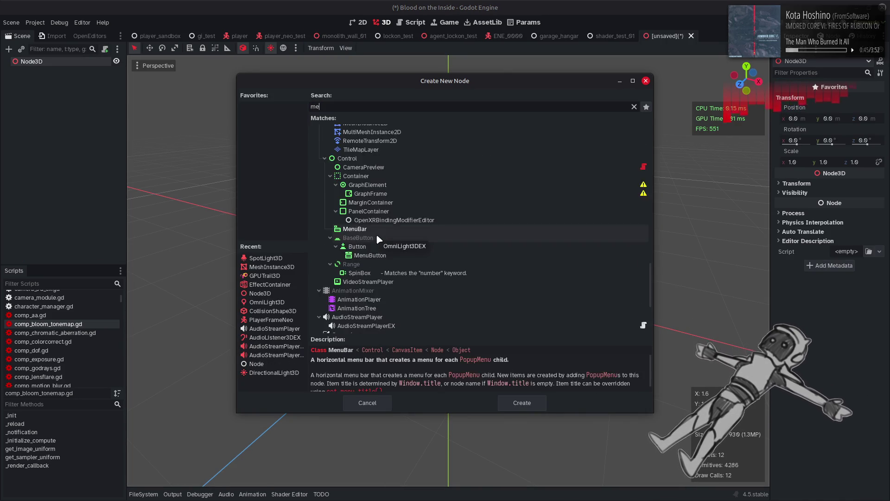
double_click(385, 191)
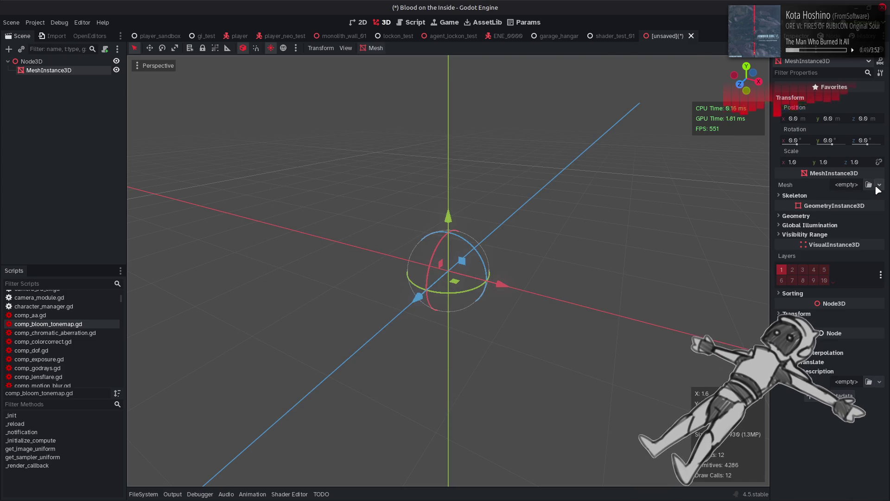
click(878, 185)
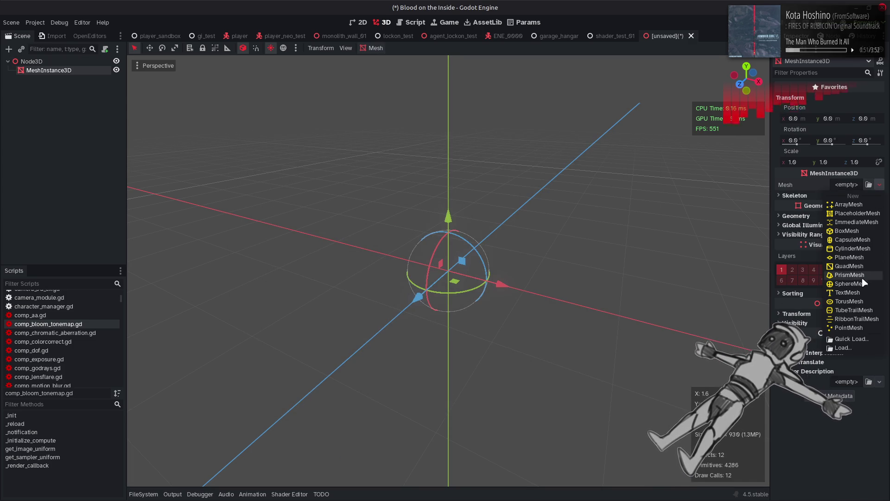
click(856, 257)
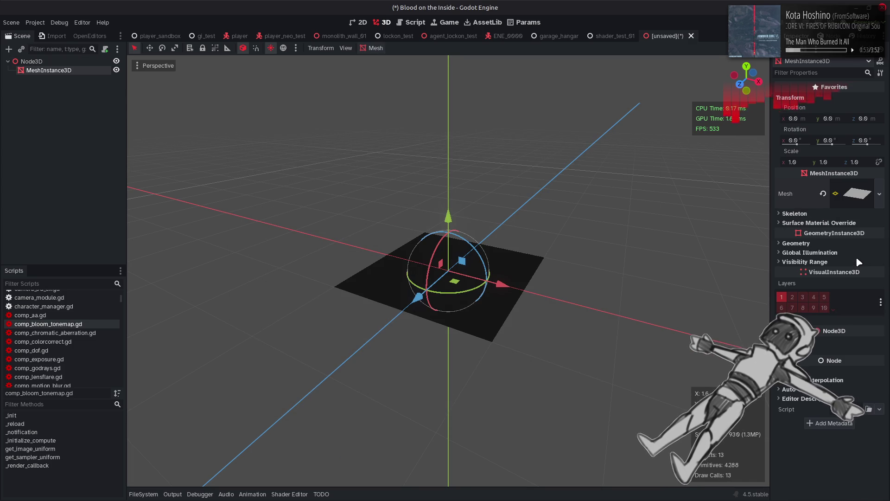
Turn the preview environment off and open the preview sky colour setting
click(284, 48)
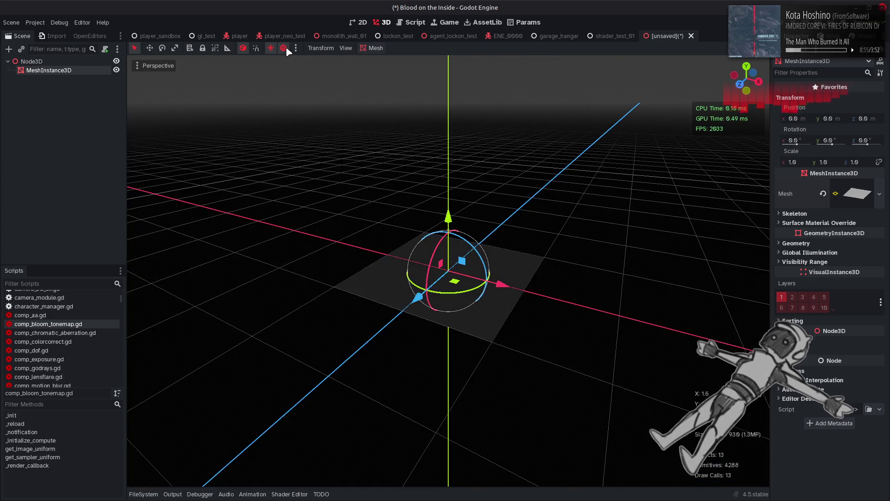
click(284, 48)
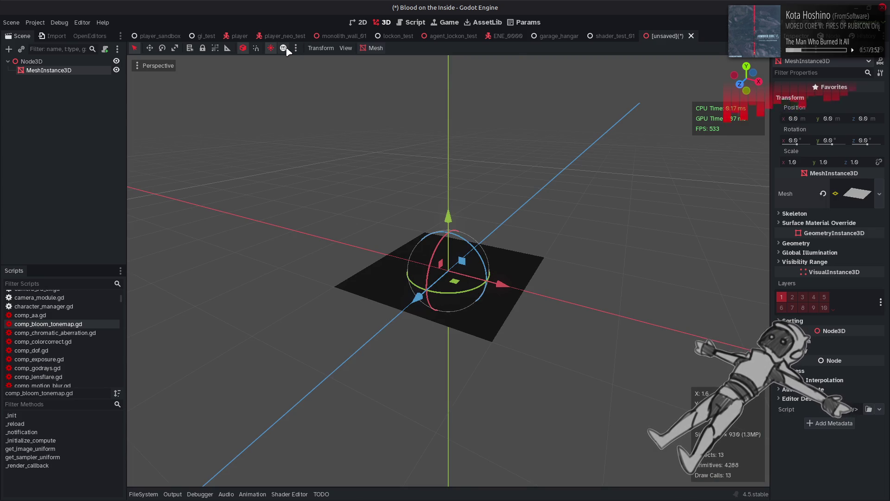
click(283, 48)
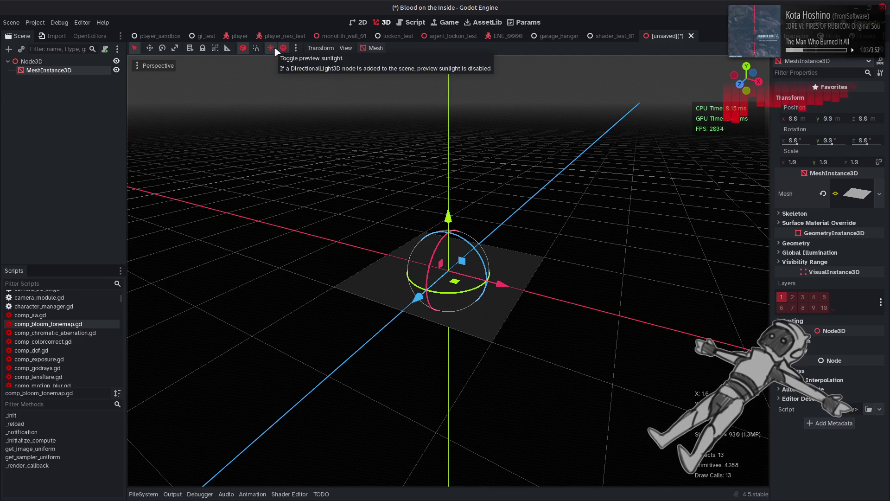
click(295, 49)
click(335, 88)
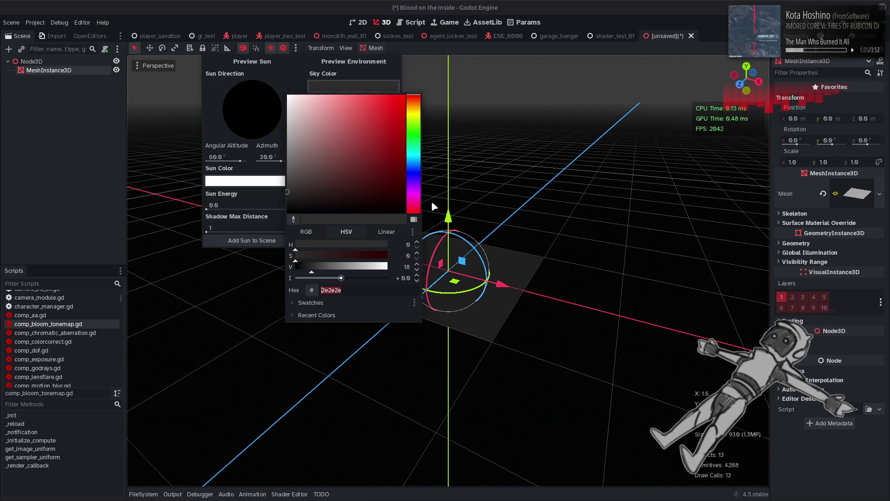
Set the preview sky colour to pure white (ffffff) and close the preview settings
drag(353, 271, 444, 275)
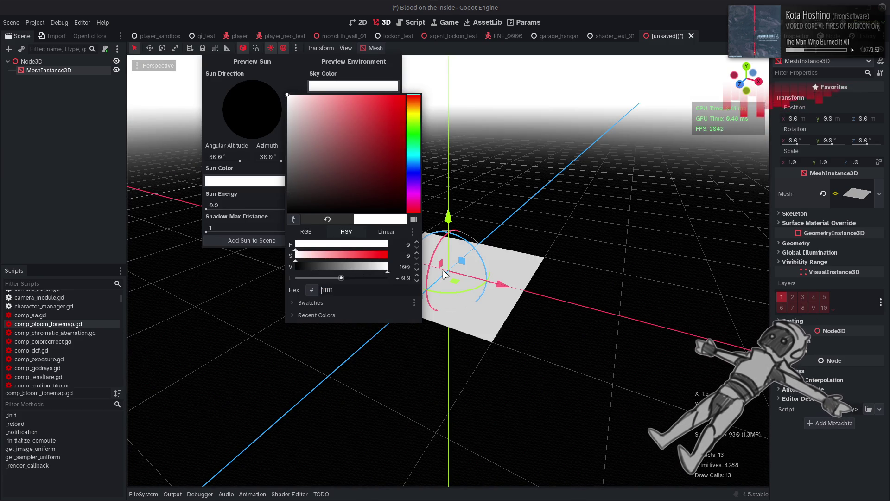
click(359, 79)
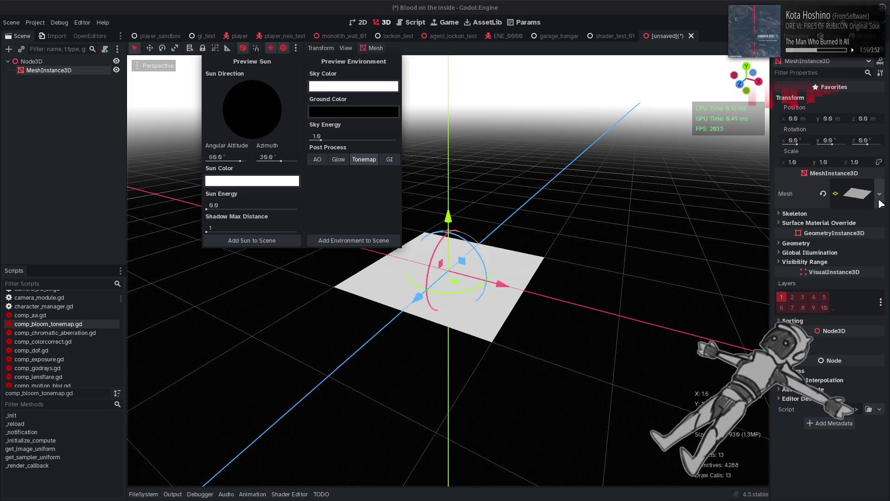
click(33, 62)
right_click(49, 64)
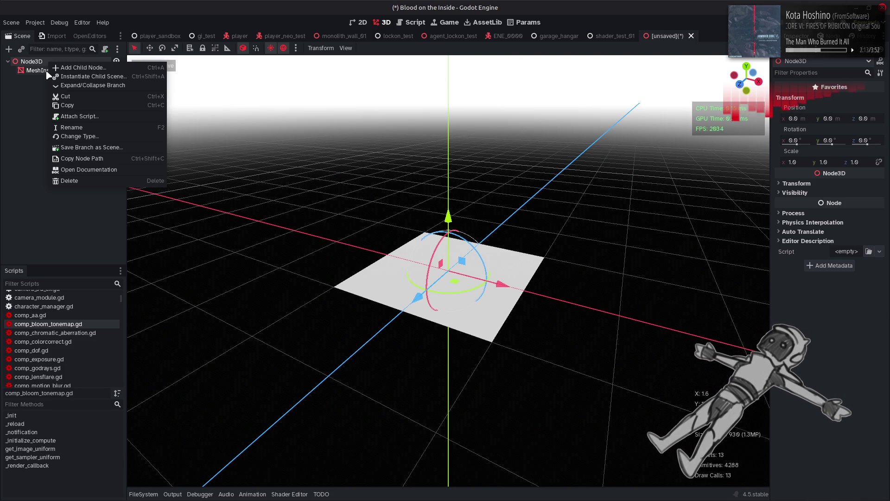
Add a second MeshInstance3D under Node3D with a new TorusMesh
click(58, 68)
double_click(386, 194)
click(880, 185)
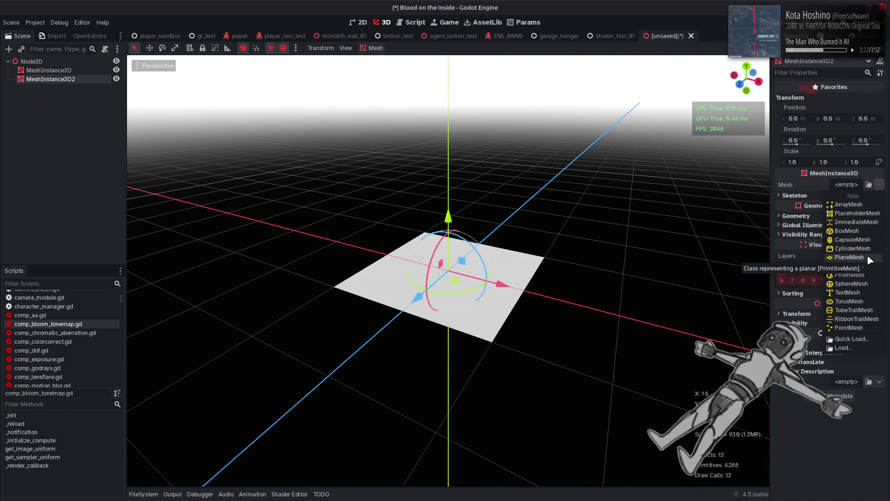
click(859, 302)
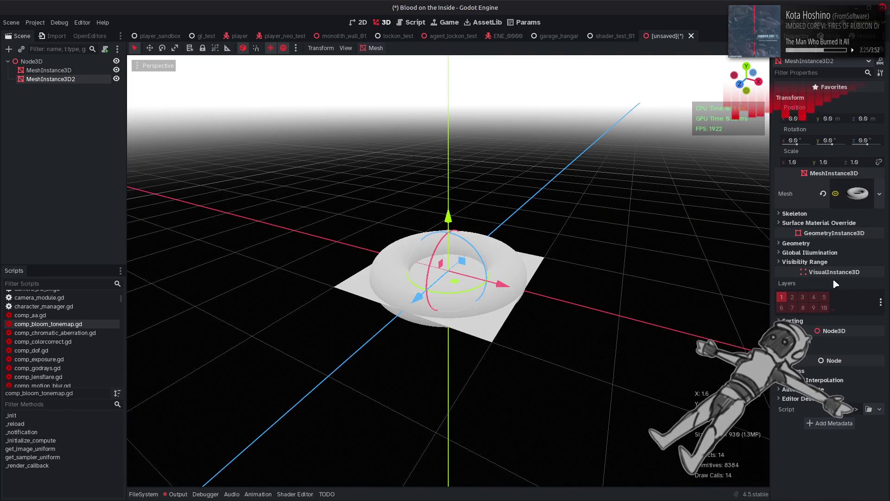
Resize the plane to 8 × 8 m with 3 width and depth subdivisions
click(474, 334)
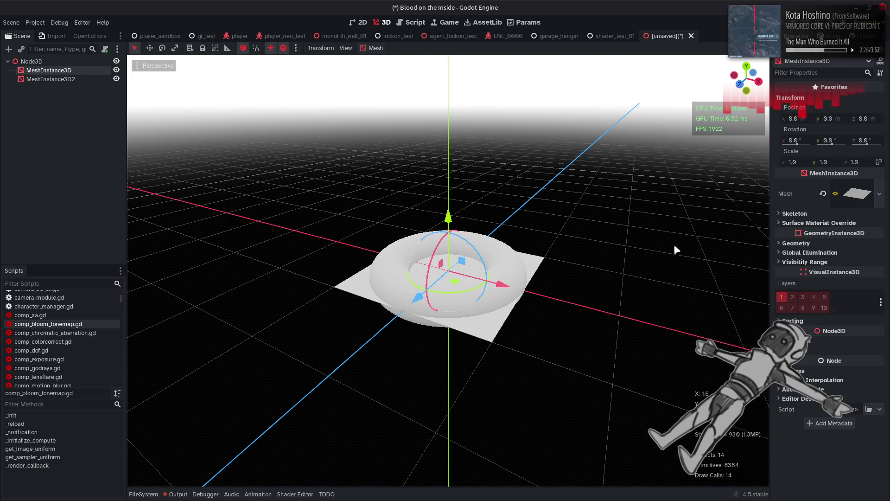
click(852, 194)
click(852, 297)
text(8)
click(811, 297)
text(8)
key(Return)
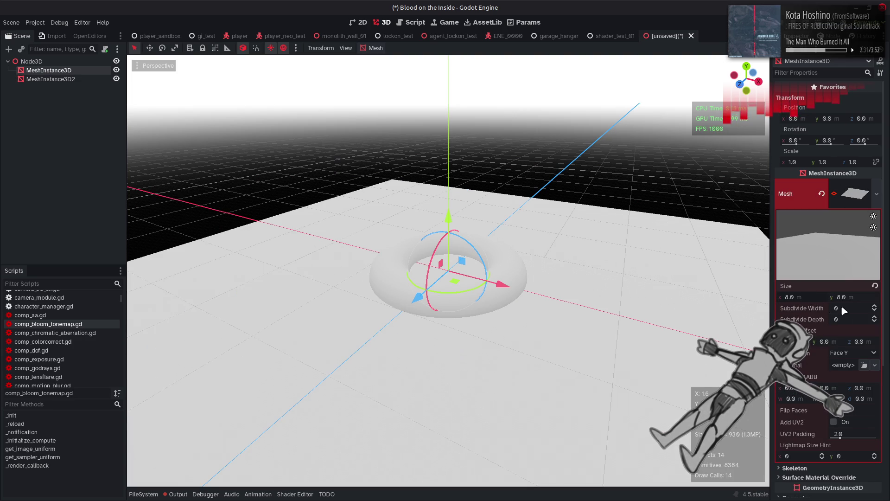
click(874, 317)
click(874, 306)
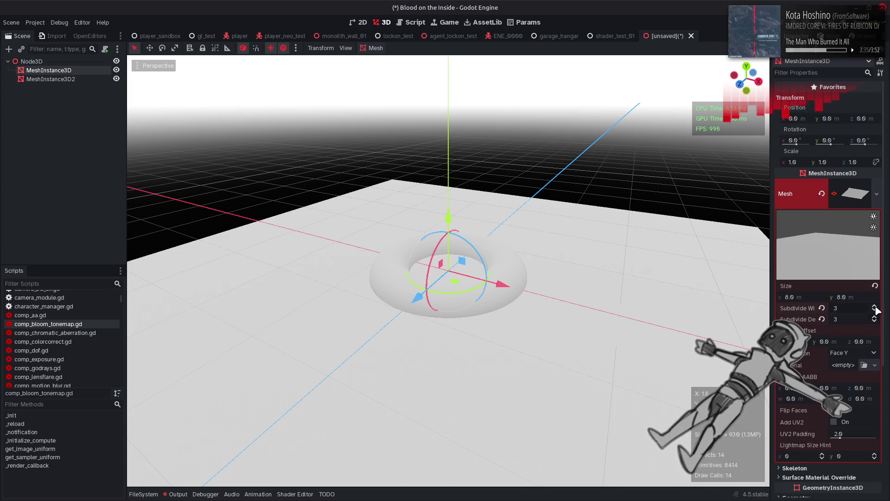
click(612, 182)
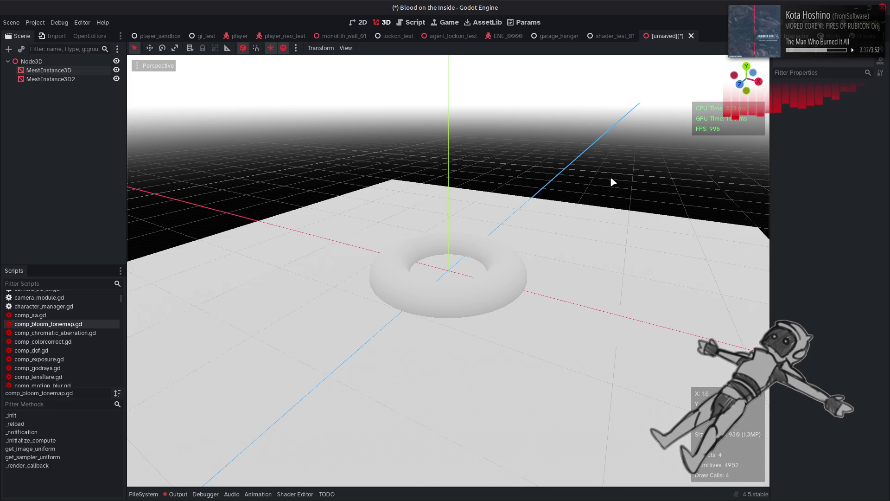
Hide the viewport grid from the view options
click(156, 66)
click(162, 66)
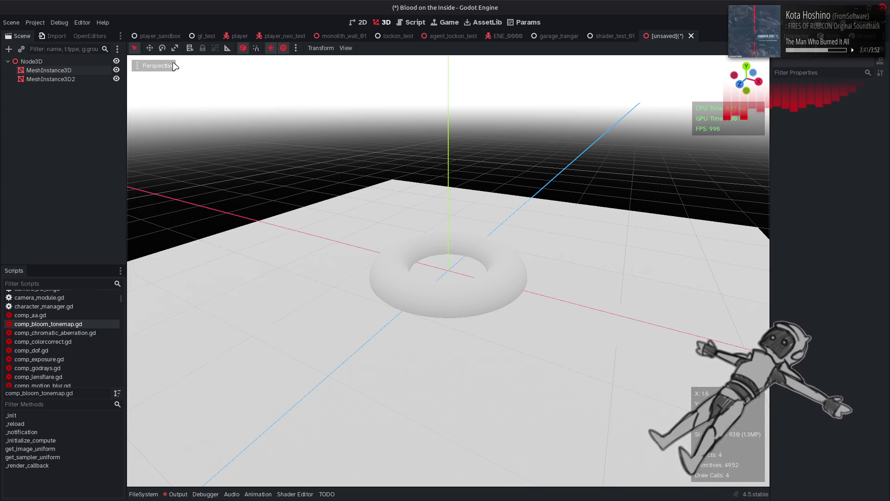
click(153, 65)
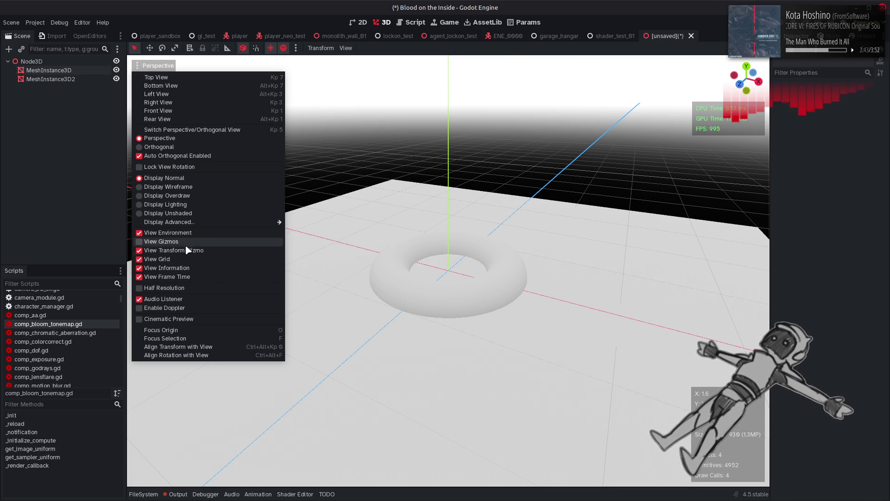
click(184, 262)
Give the plane a new material and check its white albedo colour
click(536, 162)
click(535, 159)
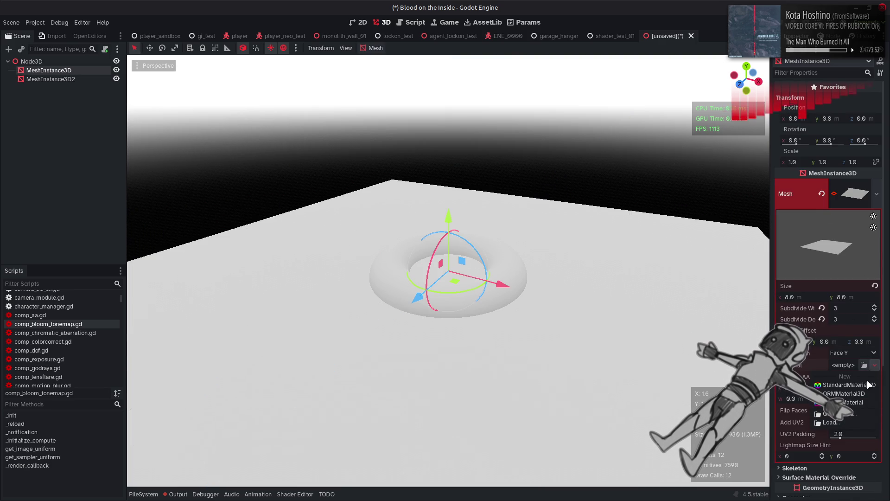
click(843, 365)
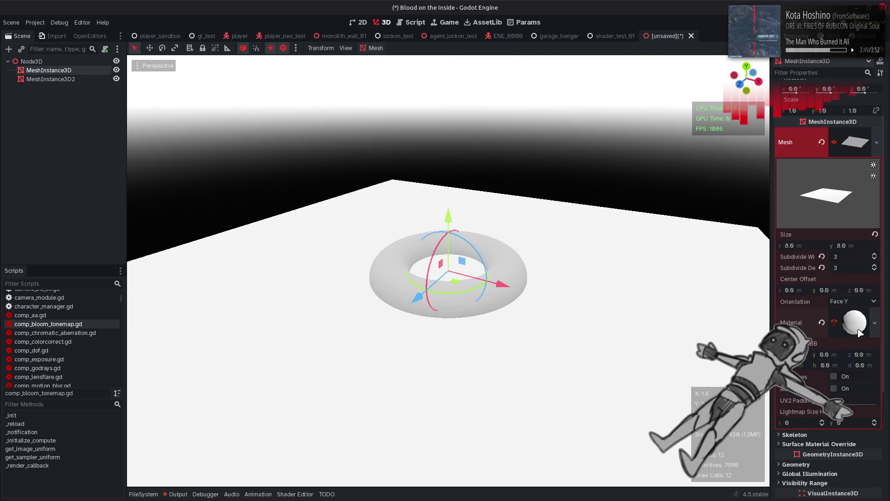
click(823, 355)
scroll(810, 347, down, 3)
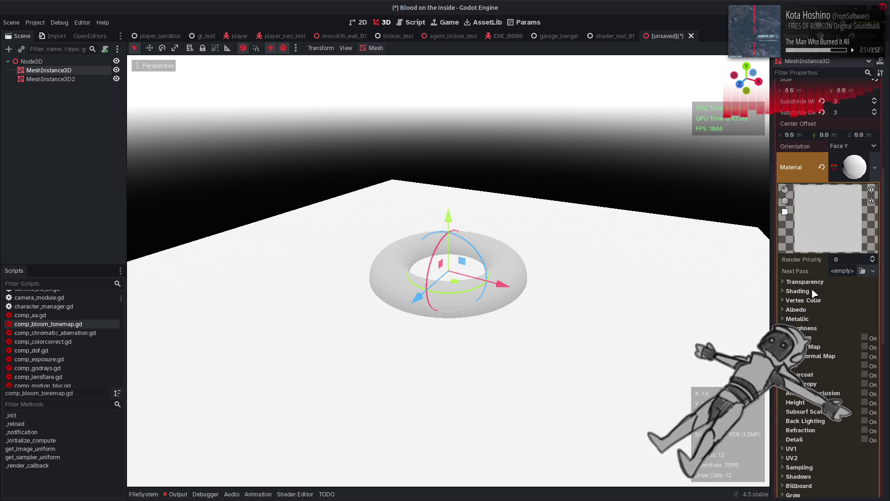
click(799, 291)
click(804, 293)
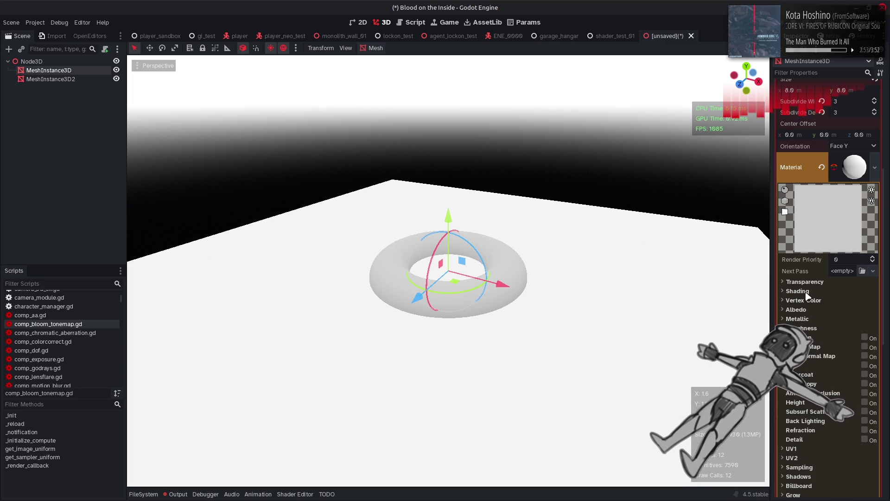
click(796, 309)
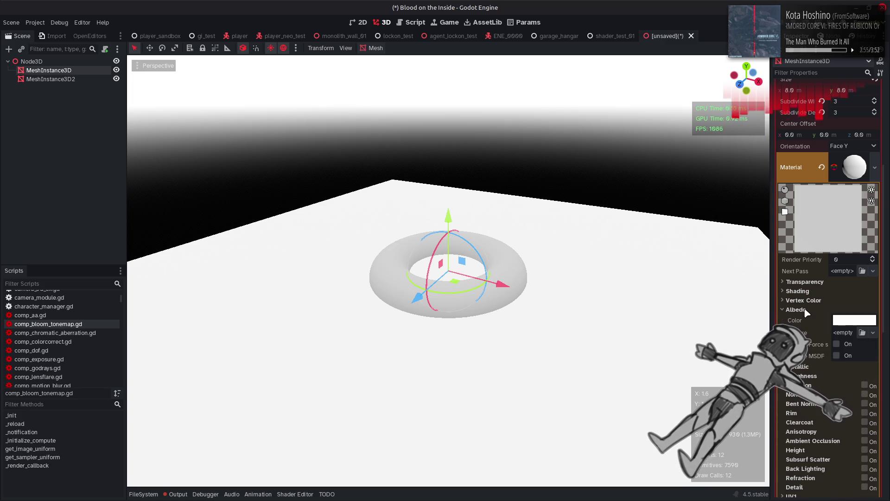
click(848, 322)
click(872, 246)
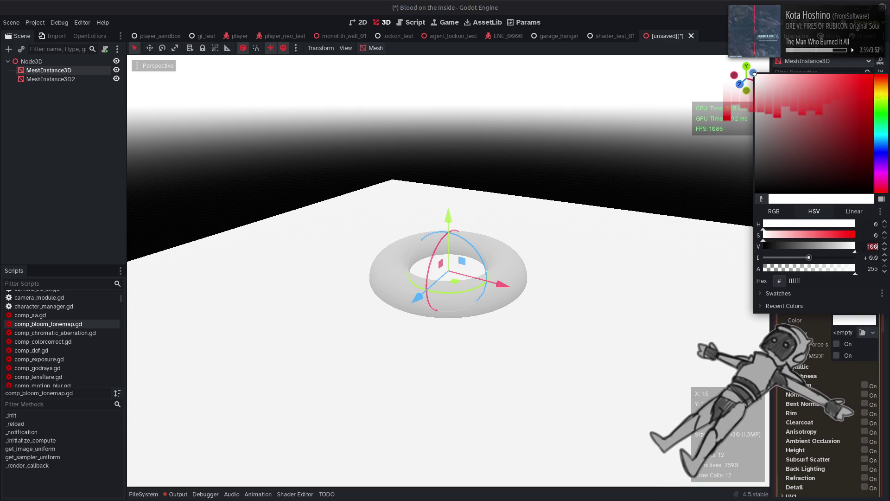
click(594, 216)
Select MeshInstance3D2 and open the material choices for the torus mesh
click(533, 262)
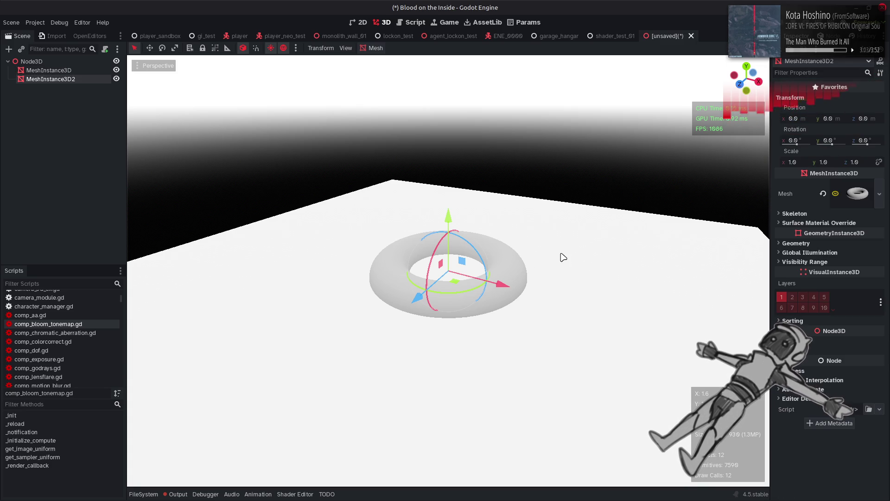
click(857, 194)
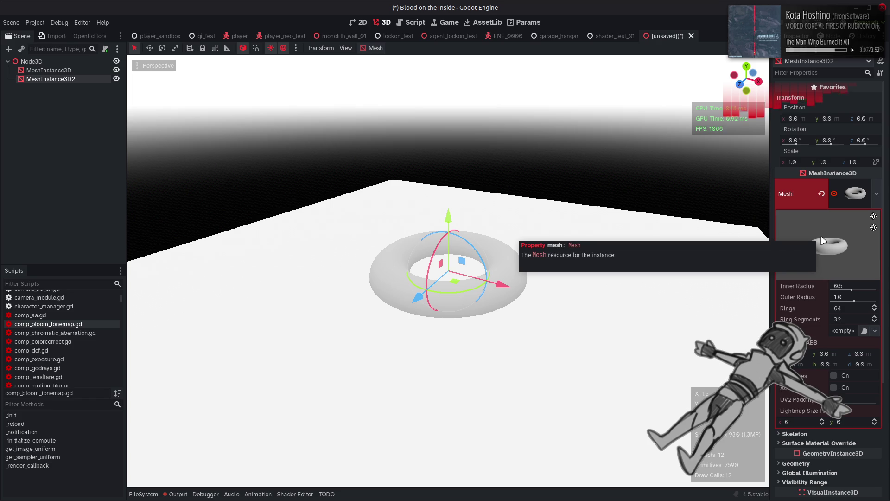
click(875, 330)
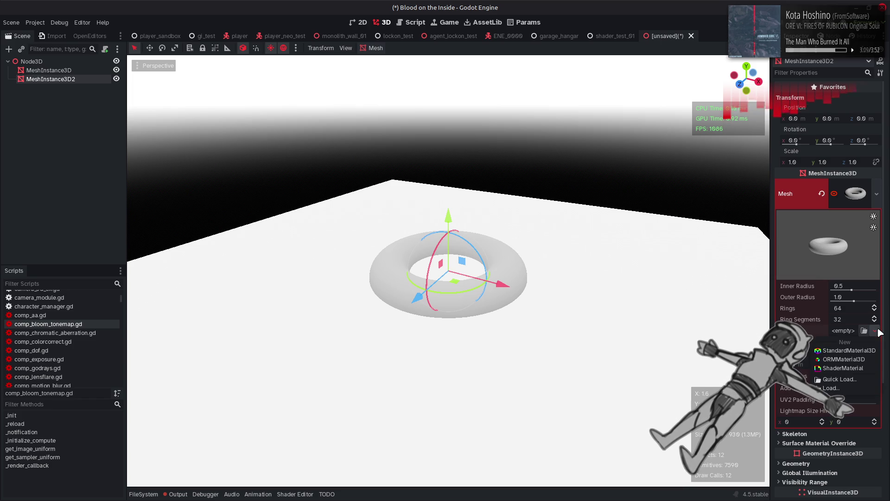
Give the torus a new StandardMaterial3D with a grey albedo colour, then deselect
click(858, 355)
click(858, 353)
scroll(830, 301, down, 5)
click(797, 275)
click(845, 285)
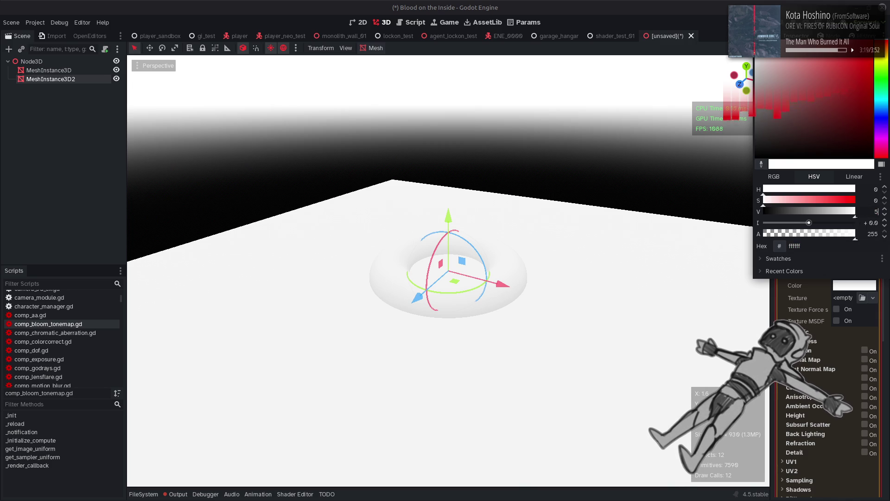
click(590, 237)
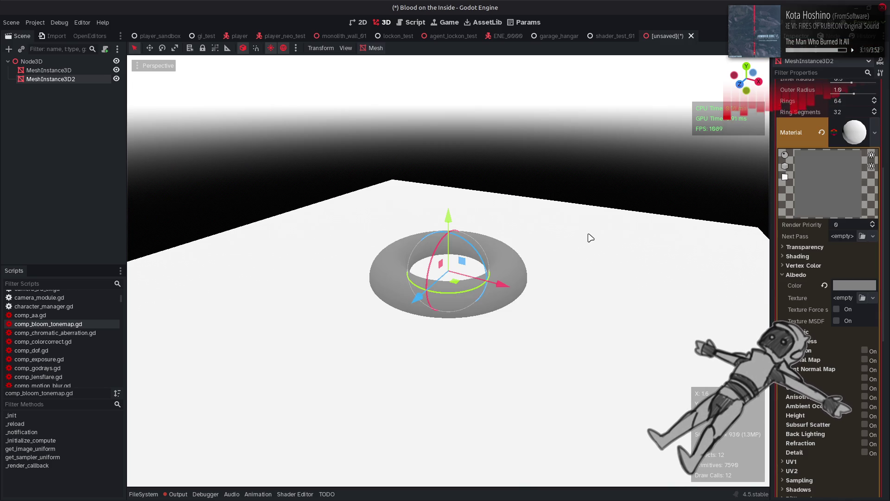
click(635, 164)
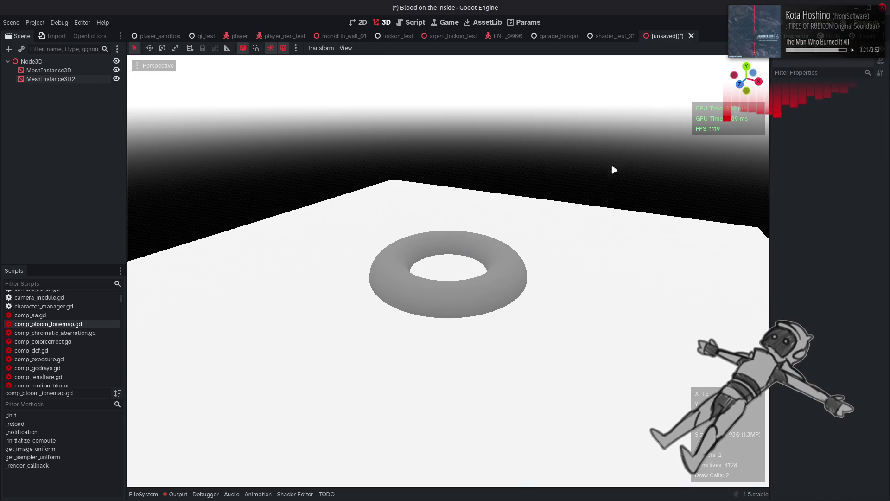
Add a WorldEnvironment child under Node3D and move it to the top
click(91, 62)
right_click(71, 59)
click(93, 64)
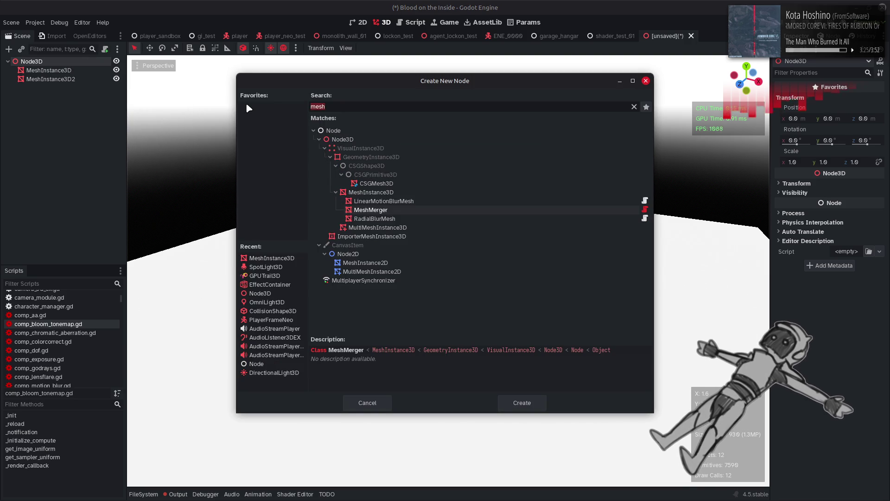
text(worlf)
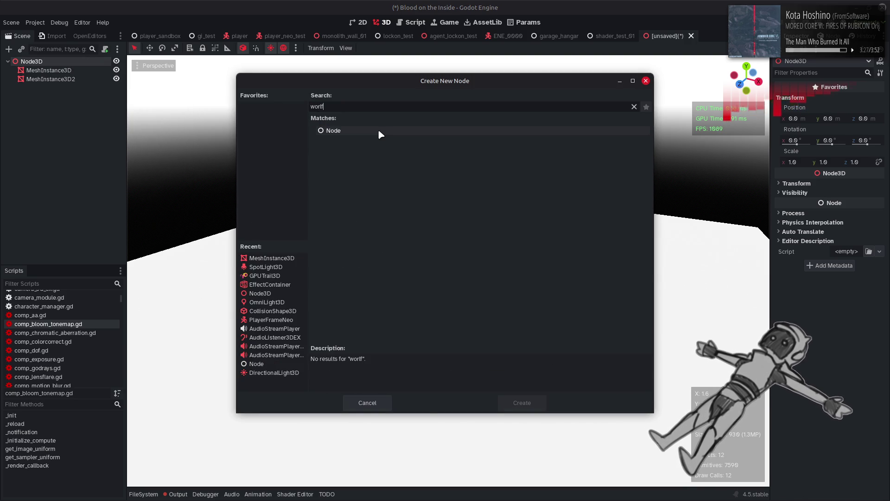
key(BackSpace)
text(d)
double_click(501, 137)
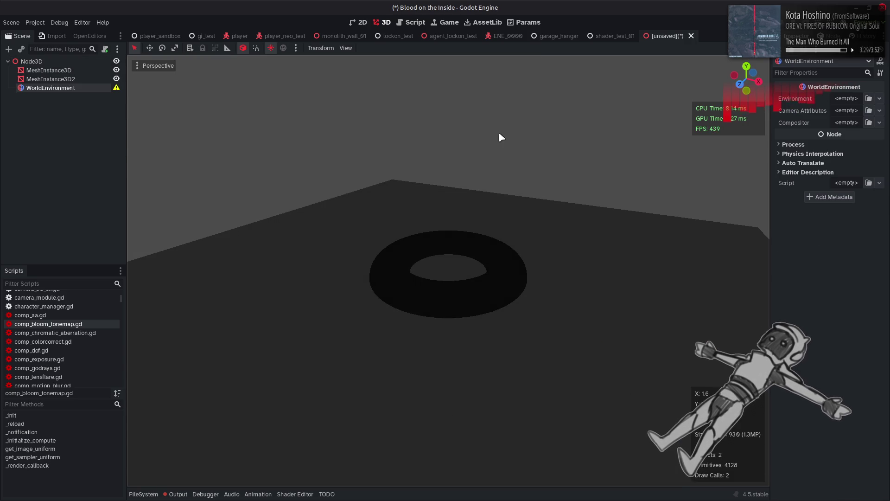
drag(61, 71, 61, 69)
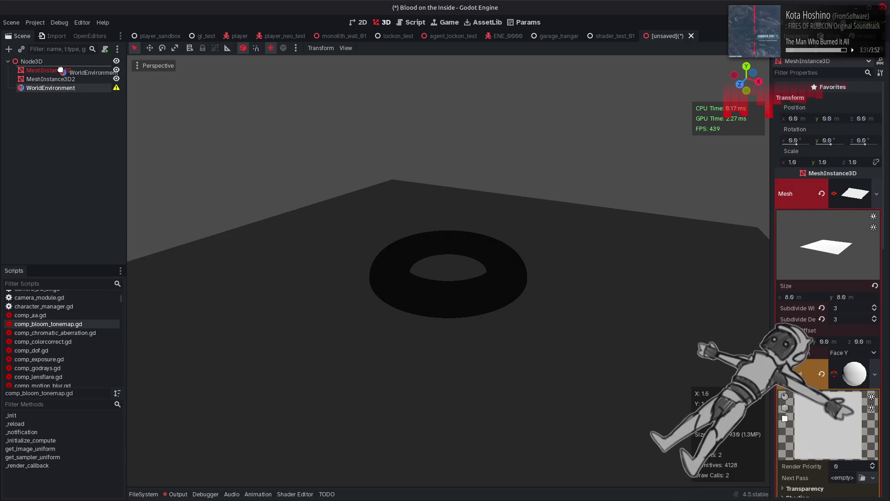
Assign a new Environment resource to the WorldEnvironment and expand it
click(884, 97)
click(870, 118)
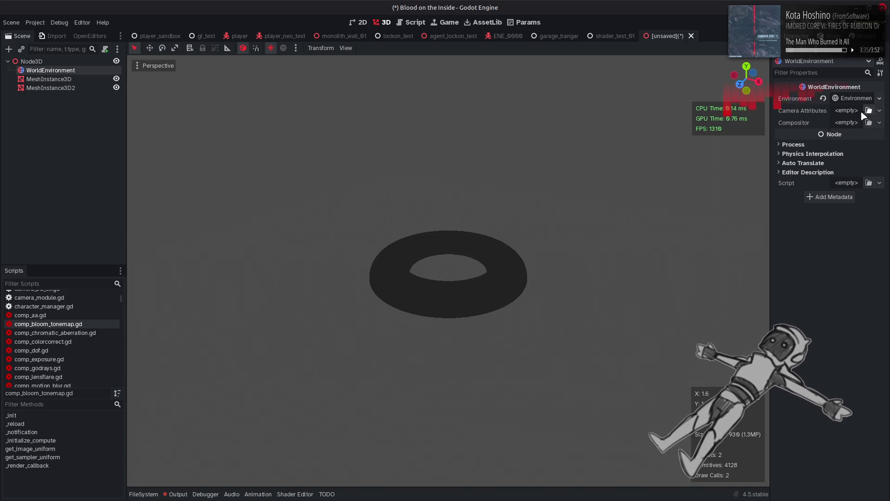
click(855, 98)
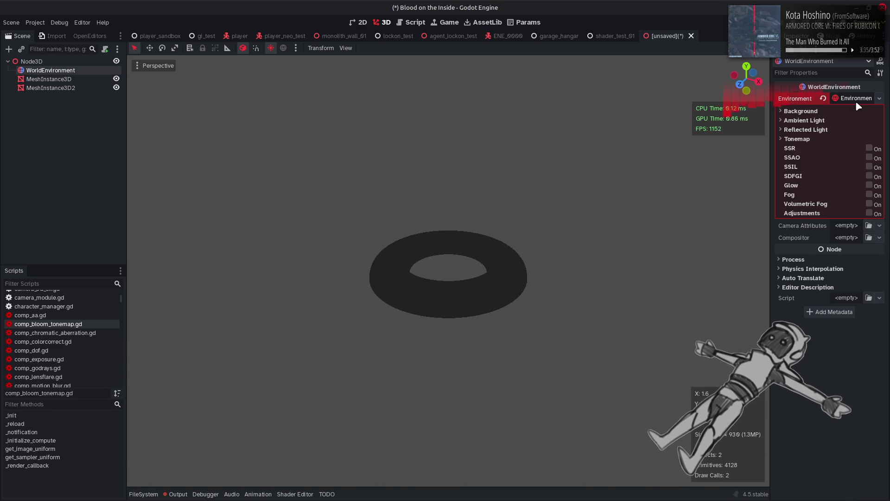
Expand the Background and Ambient Light sections, keeping the background as Clear Color
click(823, 113)
click(806, 143)
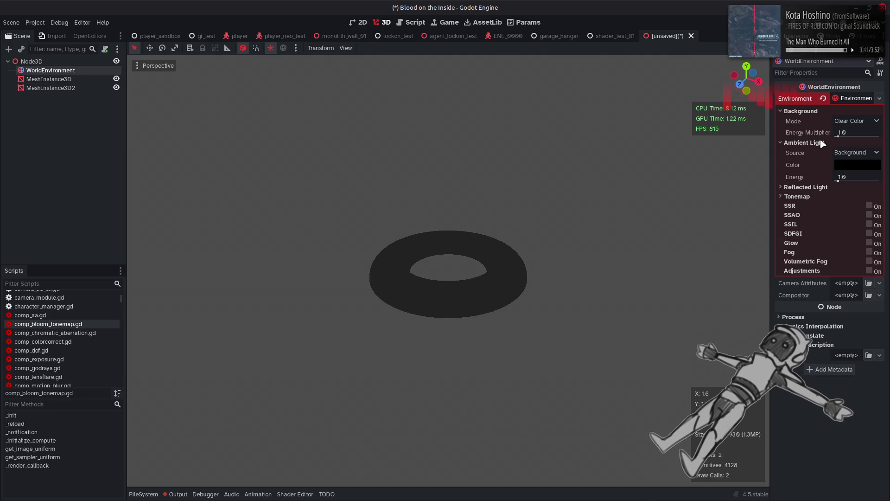
click(848, 154)
click(848, 121)
click(848, 121)
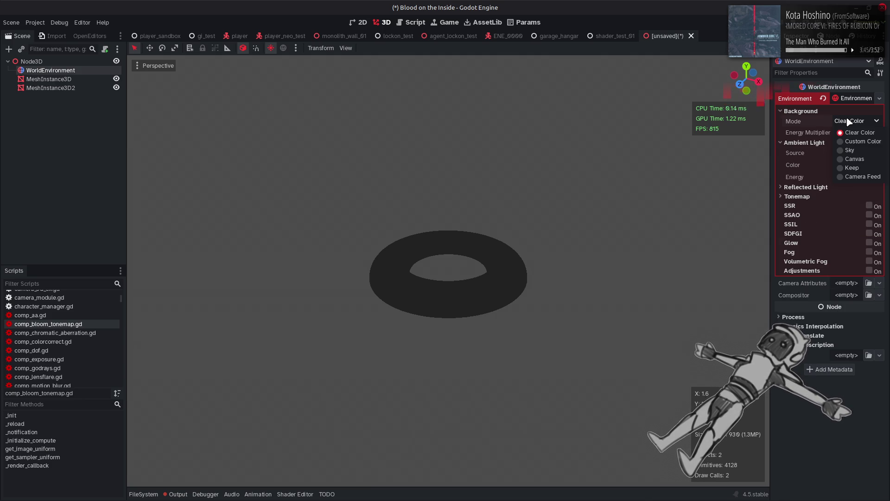
click(848, 121)
Set the ambient light source to a white Color and turn on SSAO
click(852, 153)
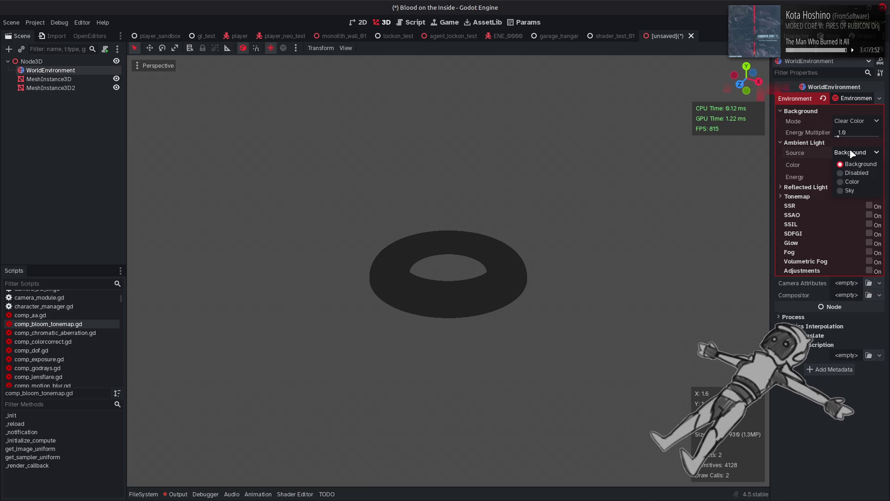
click(855, 180)
click(855, 180)
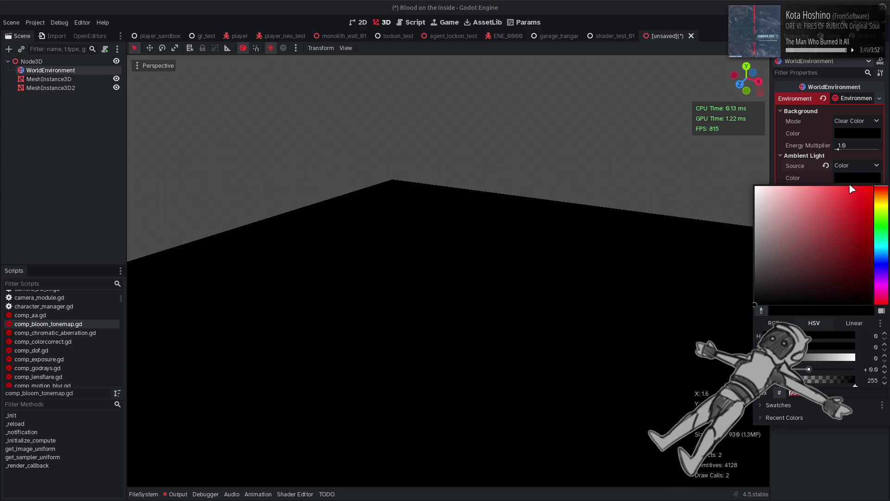
drag(770, 190, 723, 200)
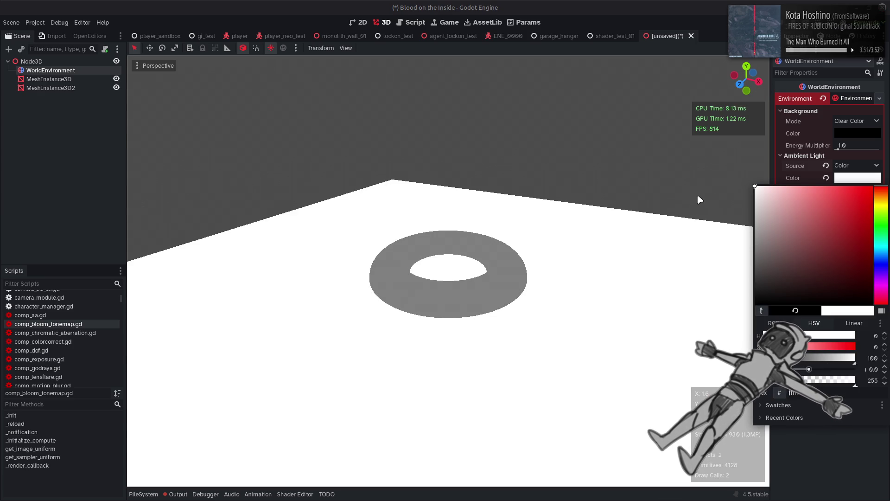
click(737, 194)
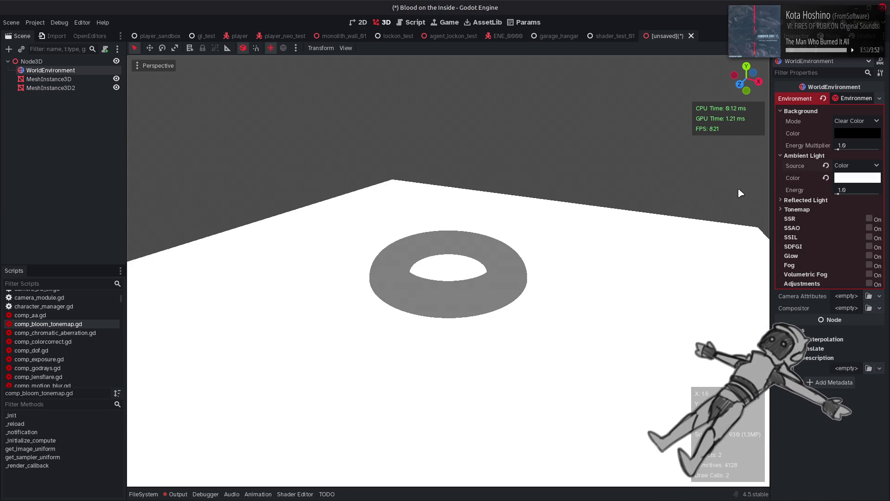
click(869, 228)
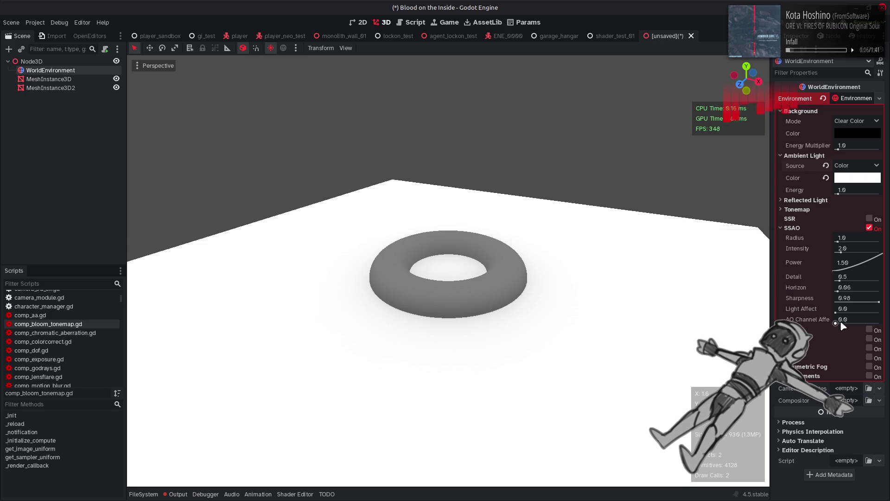
Experiment with SSAO: Light/AO Channel Affect 1.0, Power 15, Detail 5.0, Radius 16
mouse_move(843, 309)
mouse_down()
mouse_move(880, 308)
mouse_move(881, 319)
mouse_up()
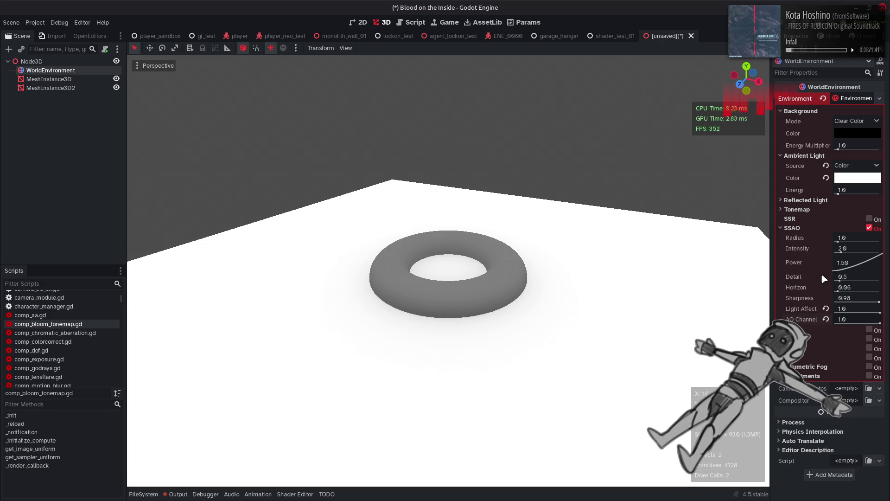
mouse_move(853, 262)
mouse_down()
mouse_move(867, 262)
mouse_move(854, 261)
mouse_up()
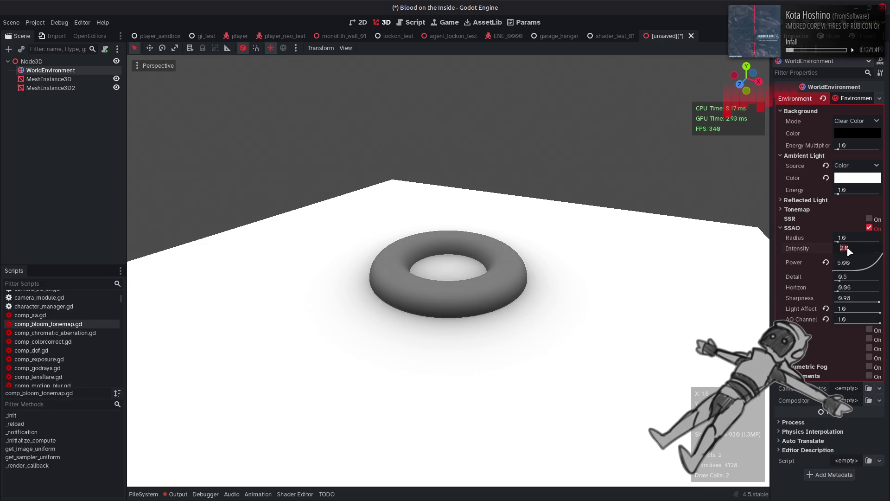
text(1)
key(Return)
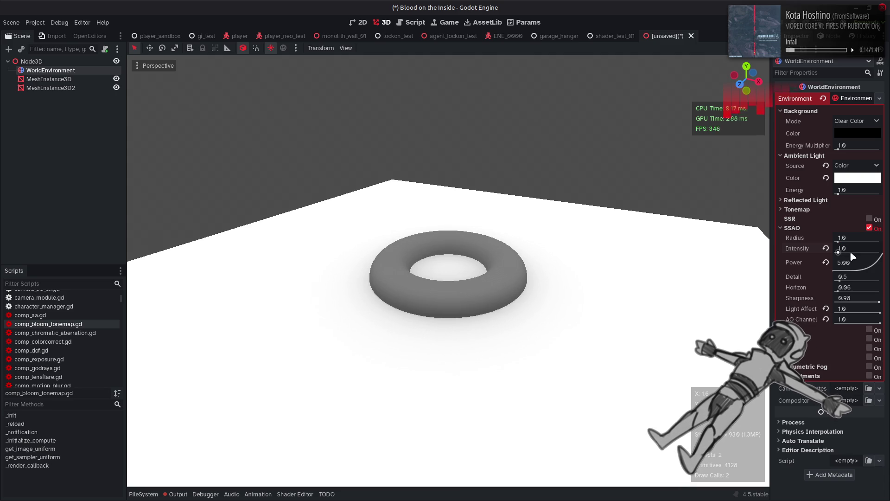
click(848, 262)
text(15)
key(Return)
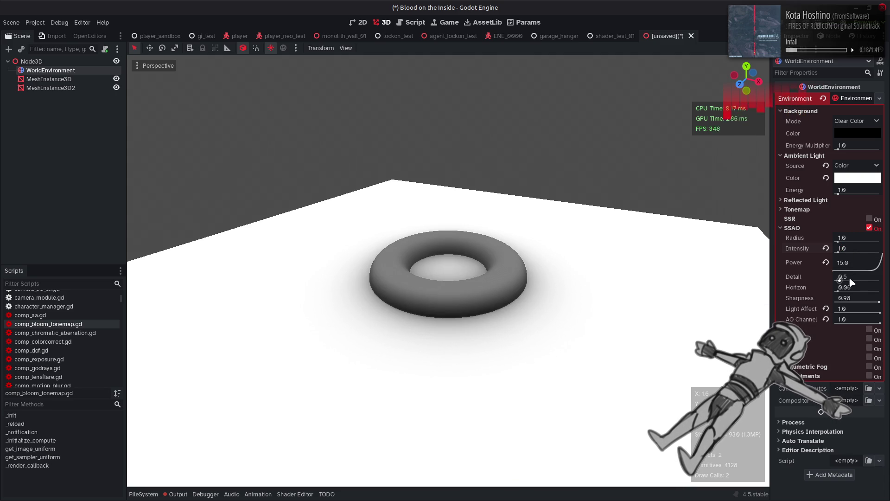
drag(839, 280, 880, 280)
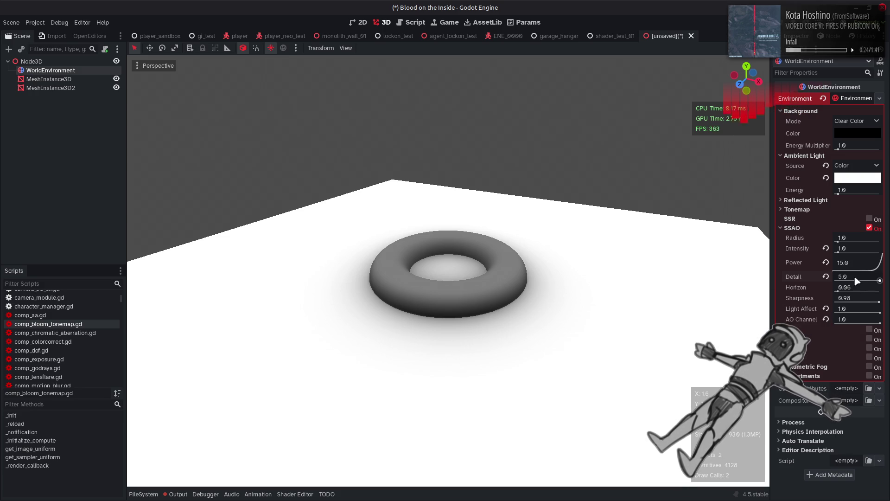
mouse_move(837, 242)
mouse_down()
mouse_move(882, 247)
mouse_move(842, 243)
mouse_move(840, 251)
mouse_up()
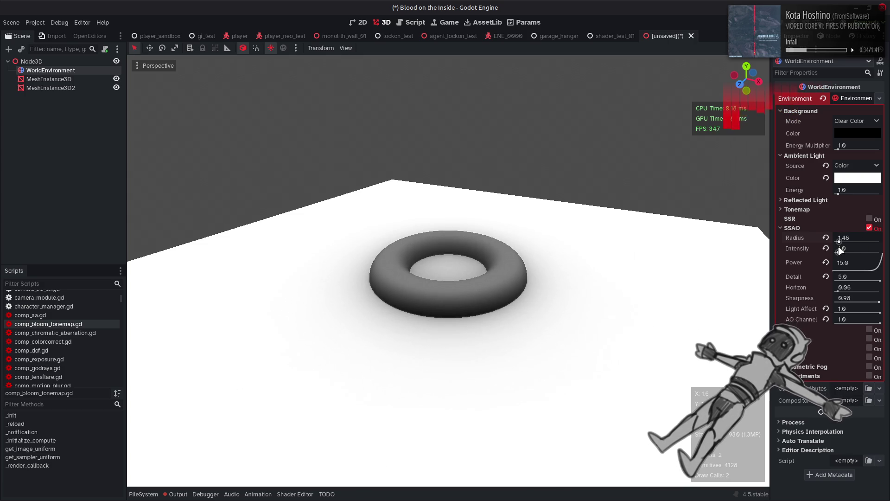
Reset the SSAO Radius and set it to 0.5, then select MeshInstance3D
click(825, 237)
click(850, 236)
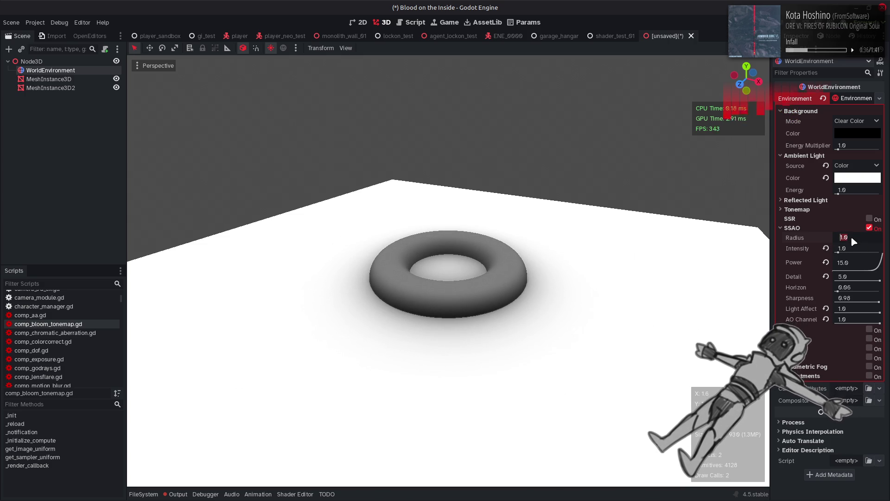
text(0.5)
key(Return)
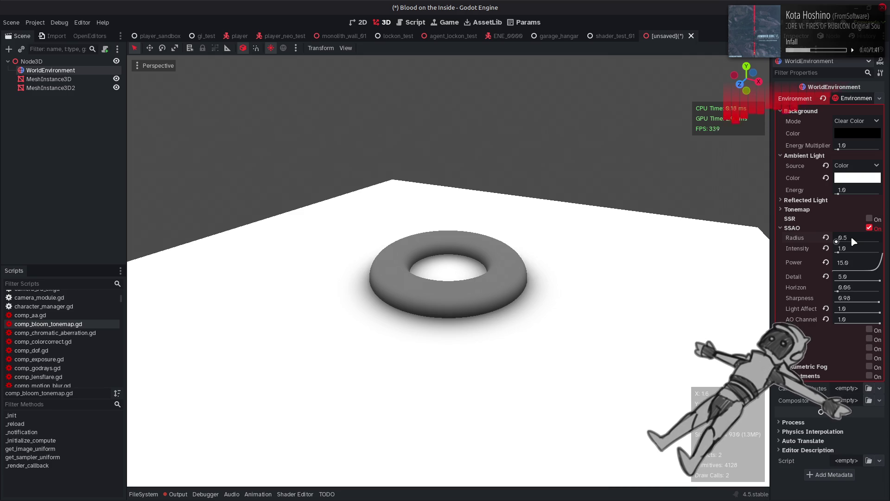
click(669, 264)
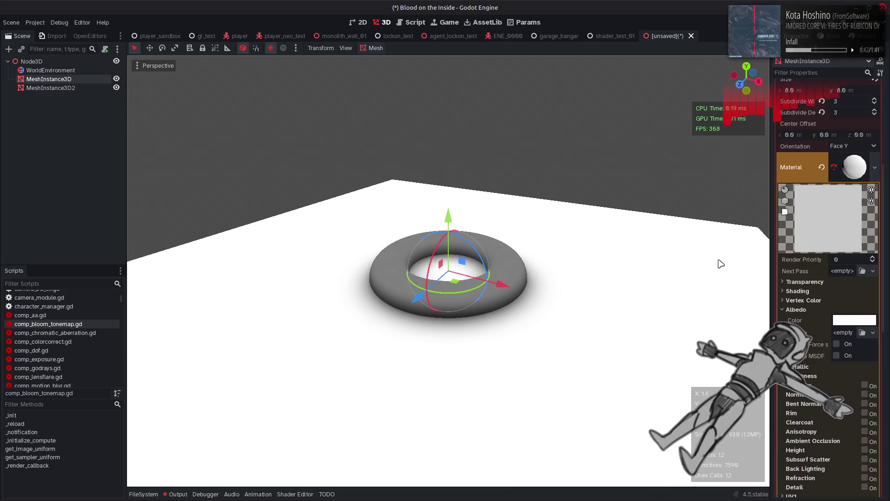
Expand the material's Transparency section and set Depth Draw to Always
click(802, 282)
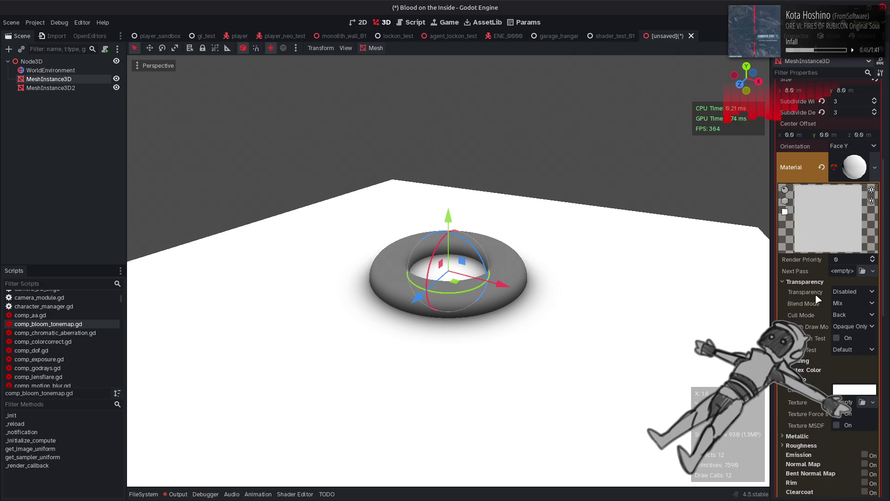
scroll(816, 300, down, 2)
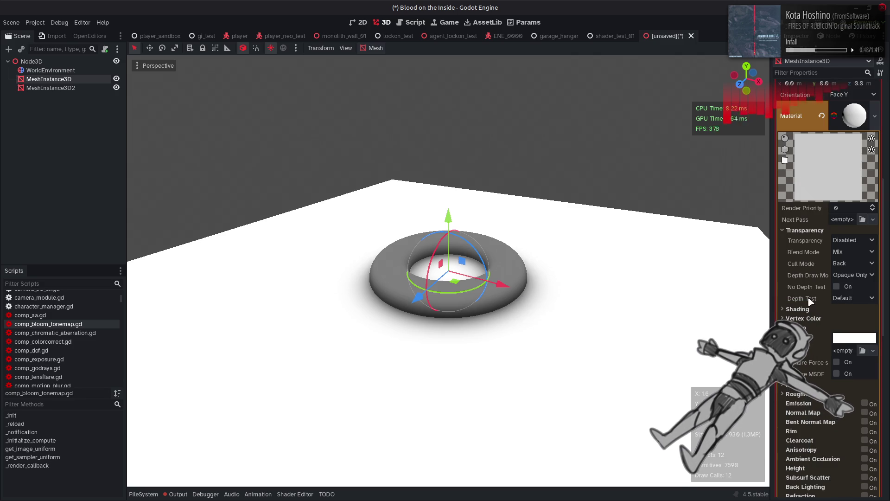
mouse_move(811, 301)
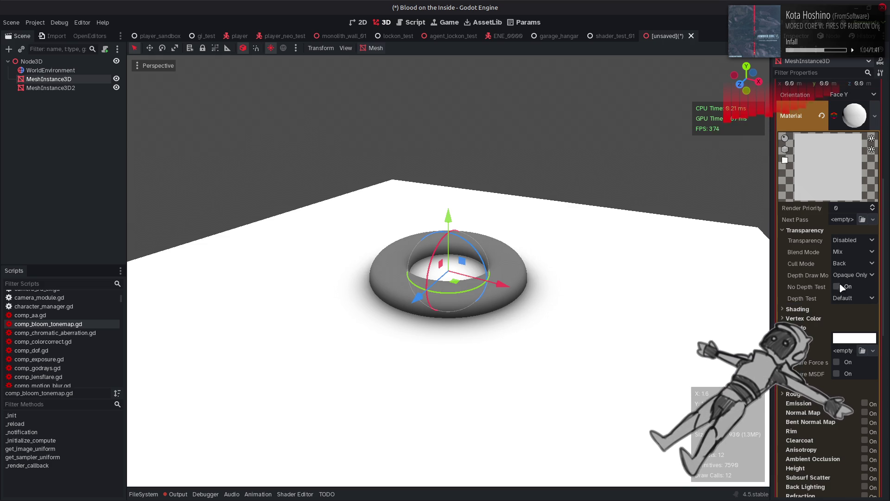
click(846, 296)
Switch transparency to Alpha and toggle No Depth Test on and back off
click(848, 250)
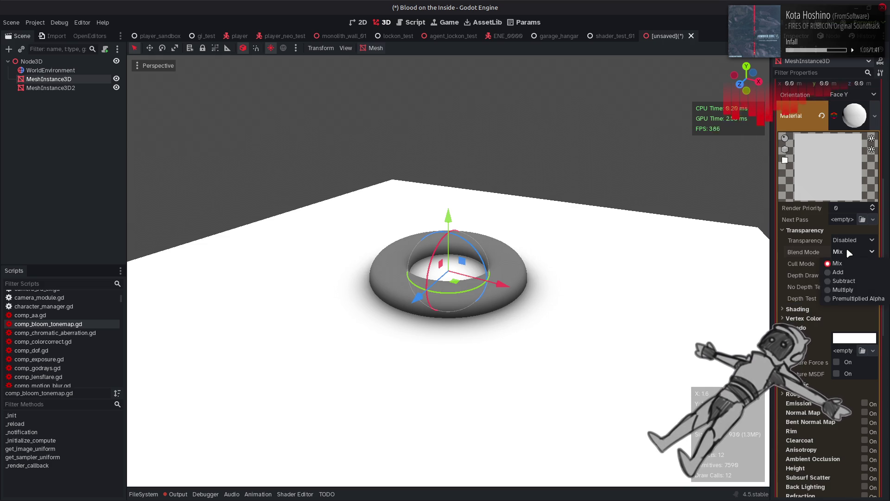
click(846, 241)
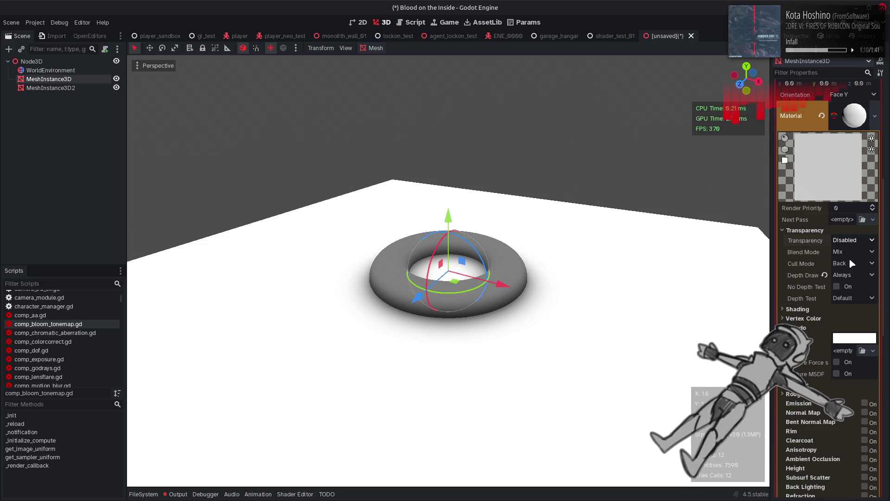
click(849, 258)
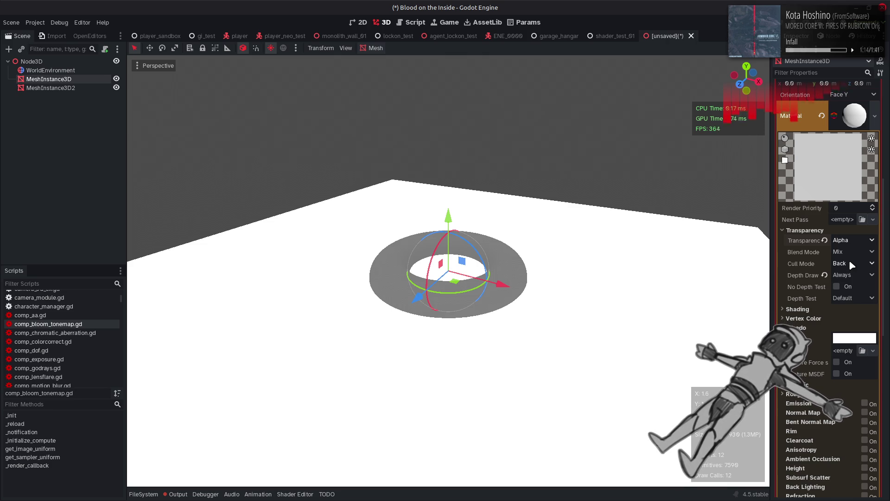
click(843, 299)
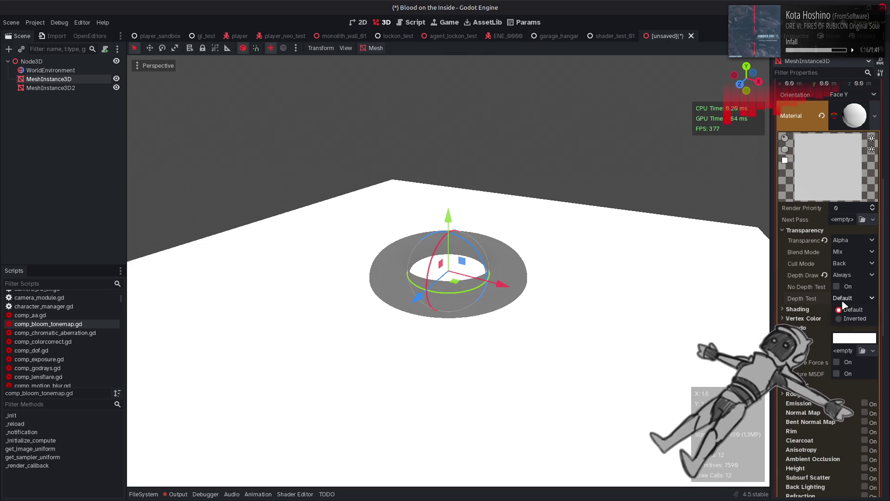
click(841, 286)
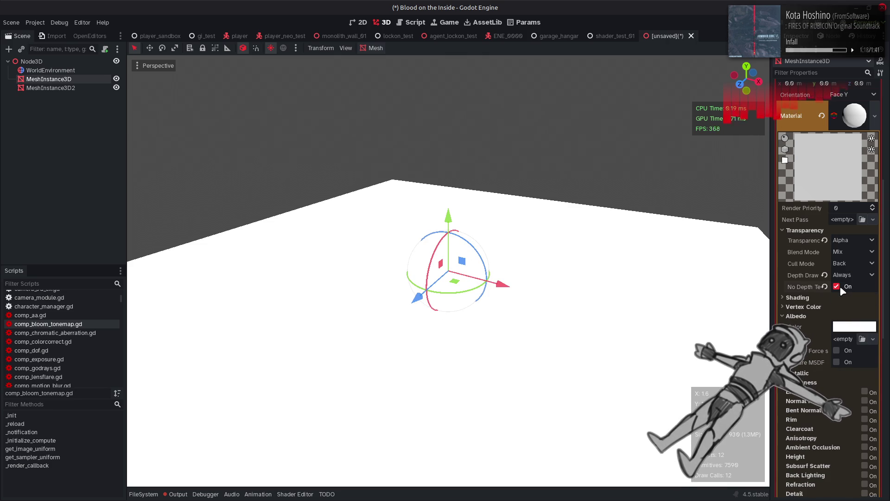
click(839, 287)
Try Depth Draw Opaque Only, return it to Always, and set Transparency to Depth Pre-Pass
click(843, 275)
click(847, 287)
click(850, 276)
click(844, 276)
click(846, 296)
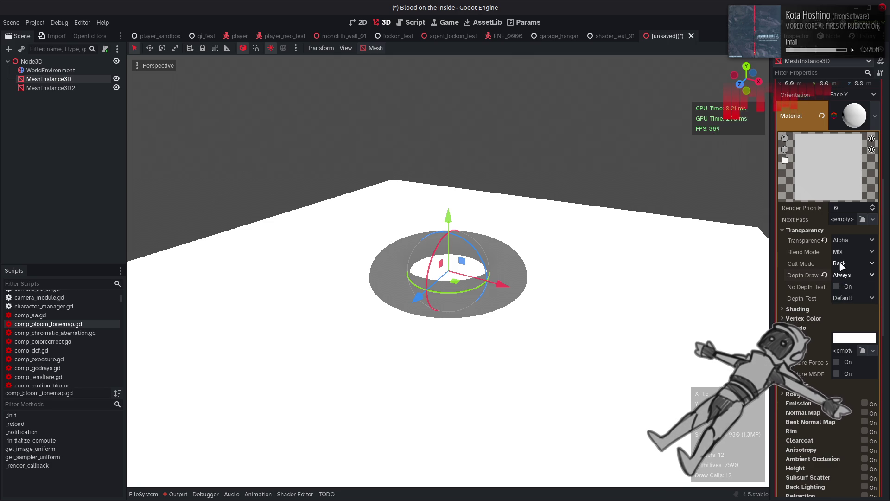
click(846, 240)
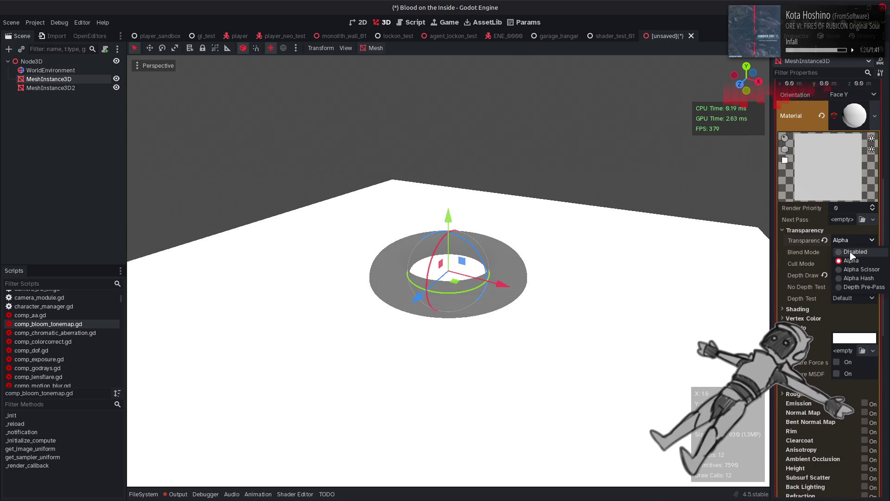
click(856, 288)
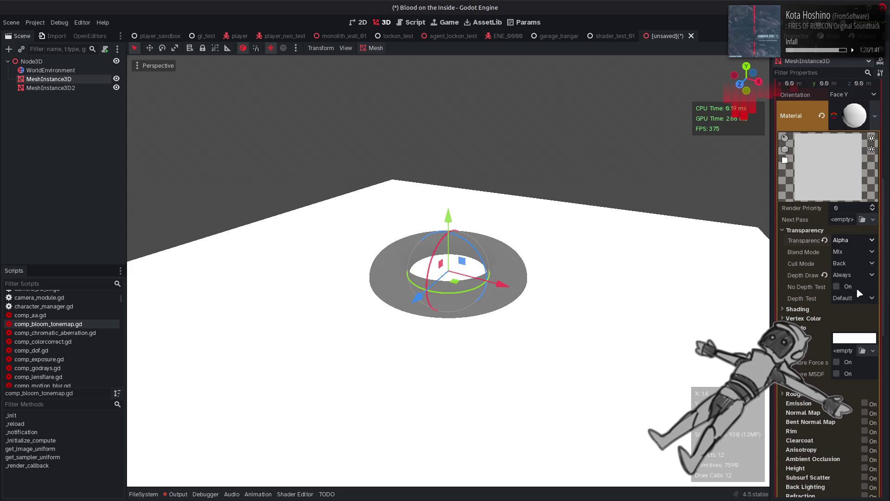
mouse_move(819, 240)
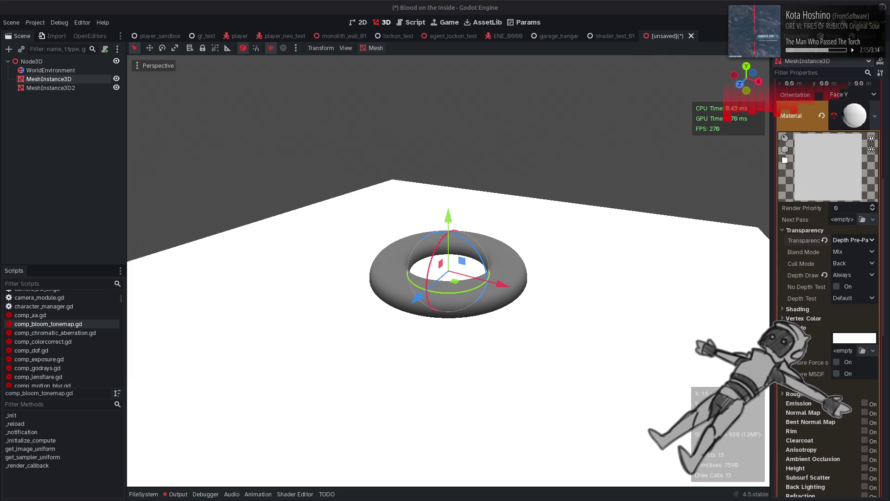
scroll(853, 240, up, 1)
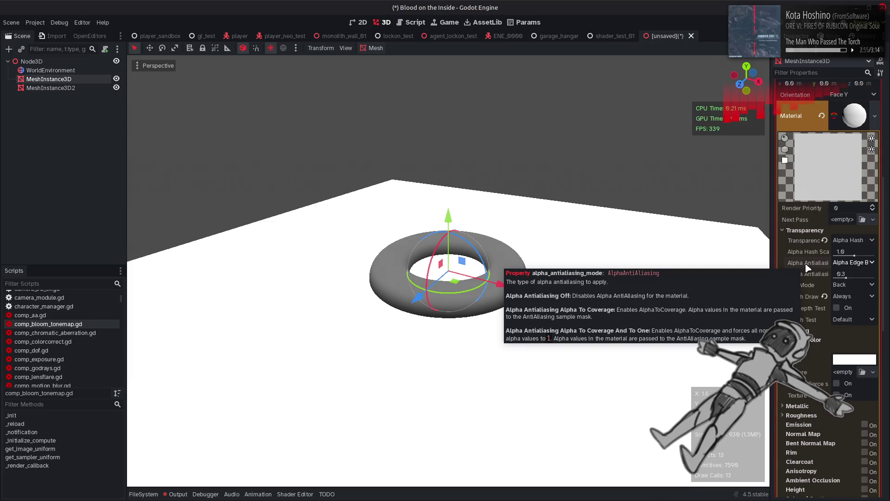
click(841, 263)
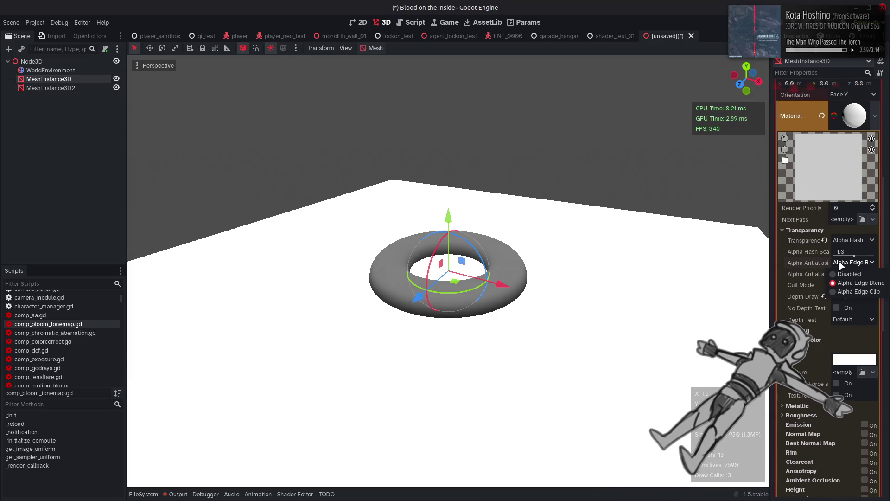
click(842, 263)
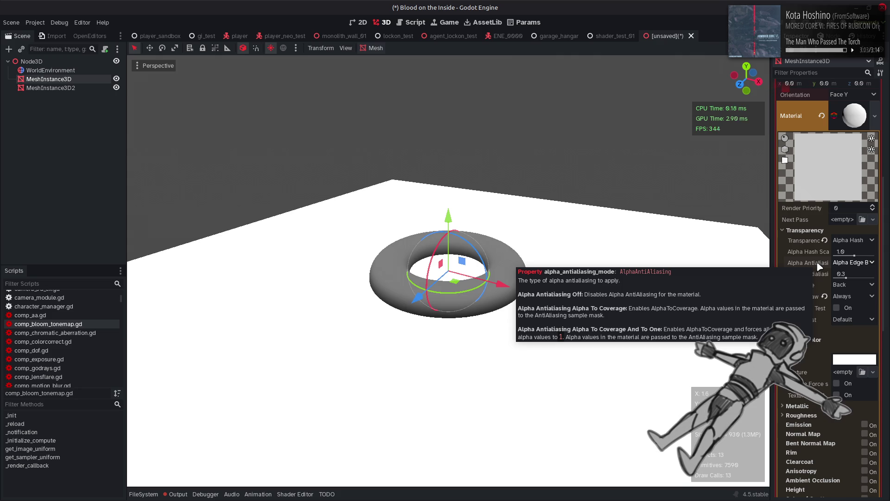
click(849, 262)
click(849, 291)
click(849, 263)
click(847, 274)
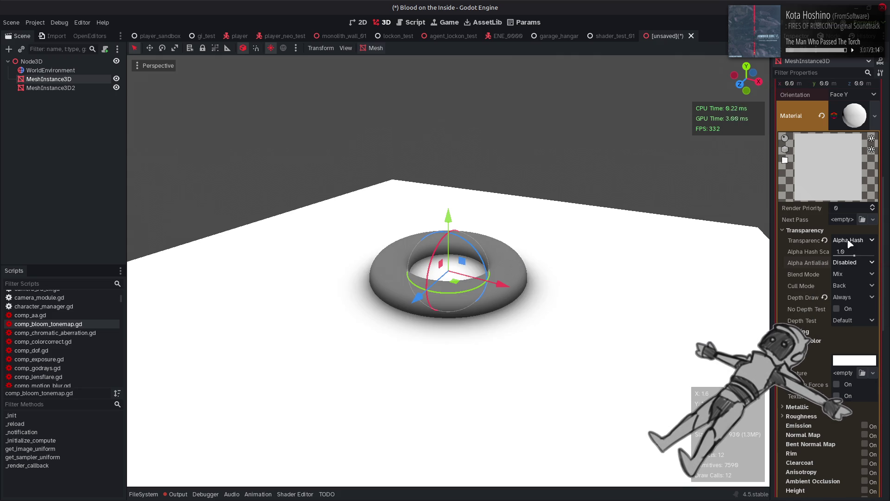
click(852, 240)
click(853, 290)
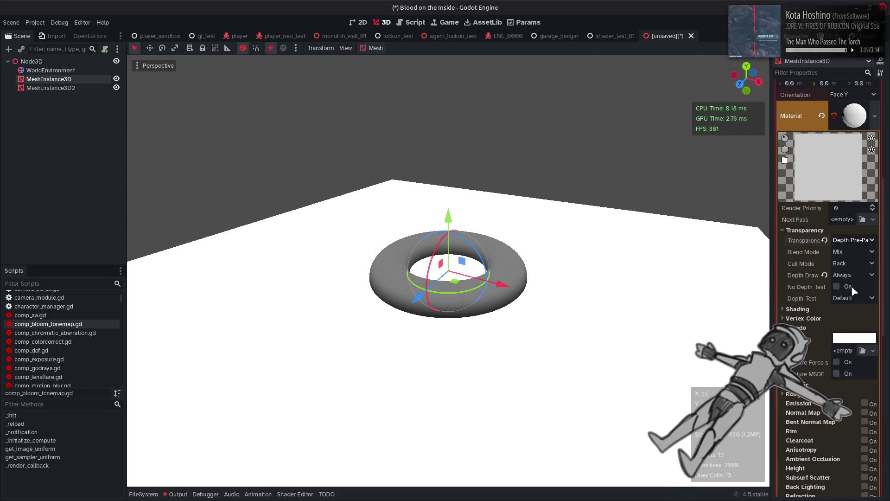
click(851, 239)
click(848, 250)
click(849, 241)
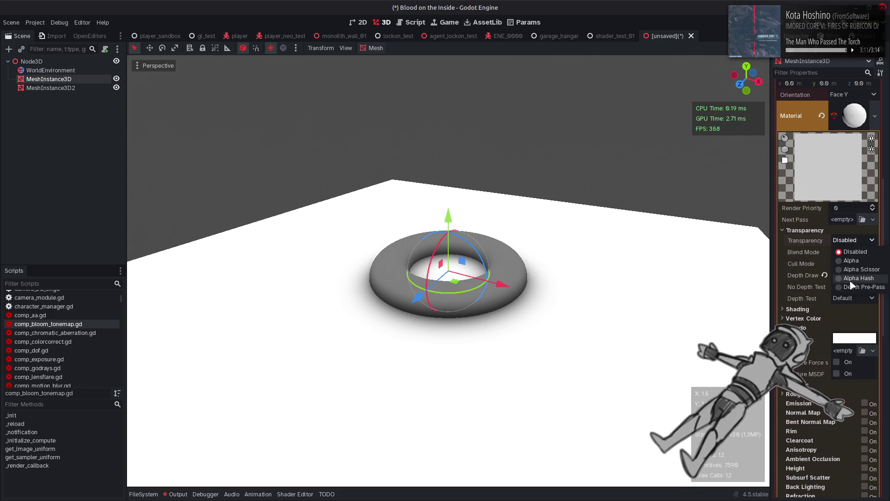
click(851, 288)
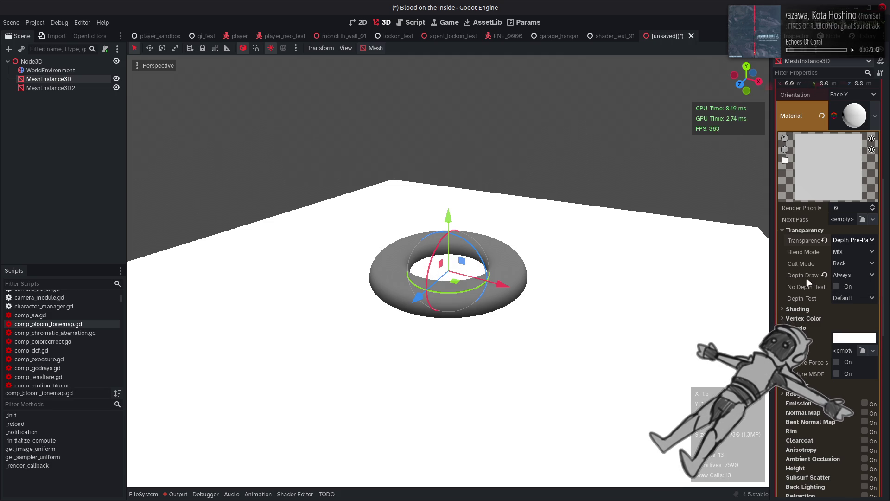
mouse_move(809, 281)
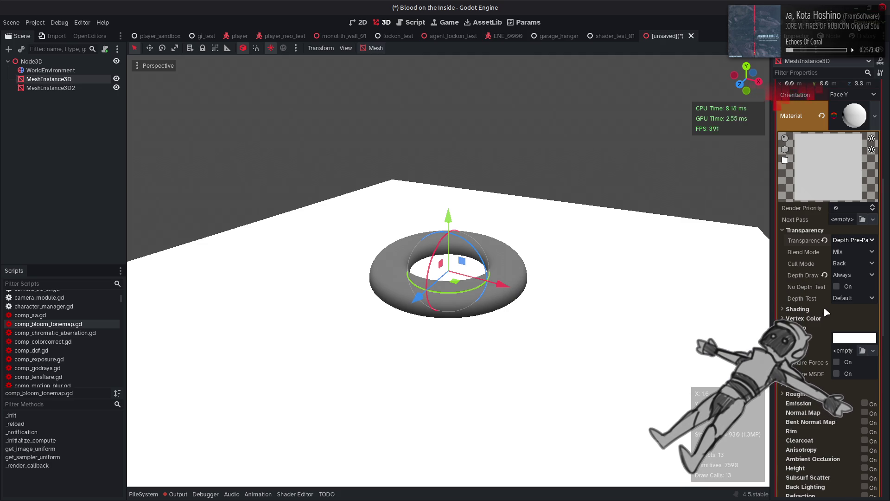
mouse_move(808, 302)
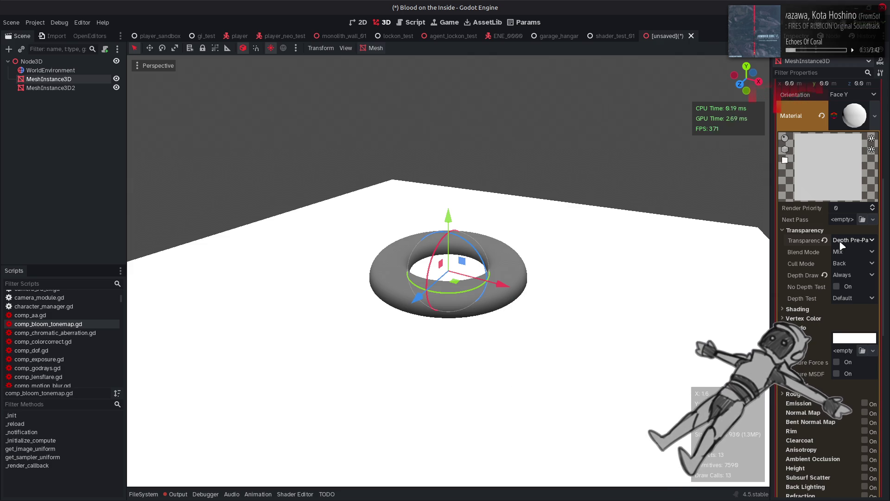
mouse_move(818, 241)
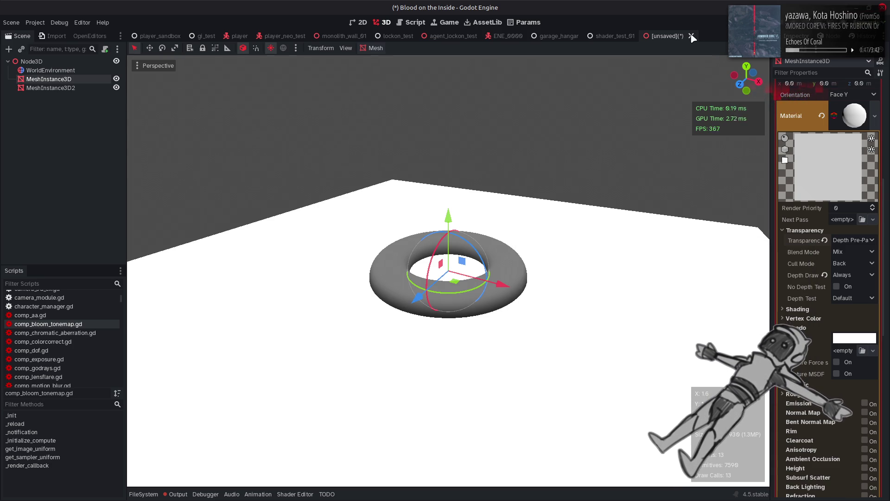
Discard the unsaved test scene, open legacy_forward_terrainblend.gdshader, and bring up the window switcher
click(691, 36)
click(383, 270)
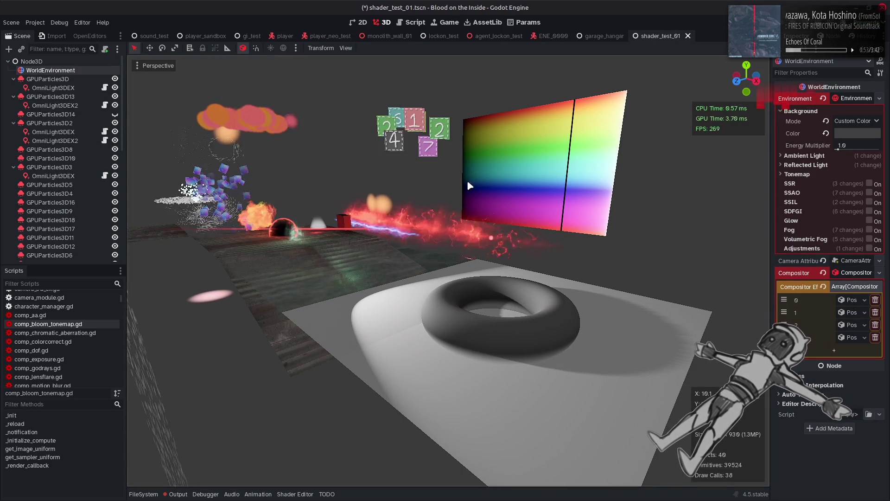
click(308, 494)
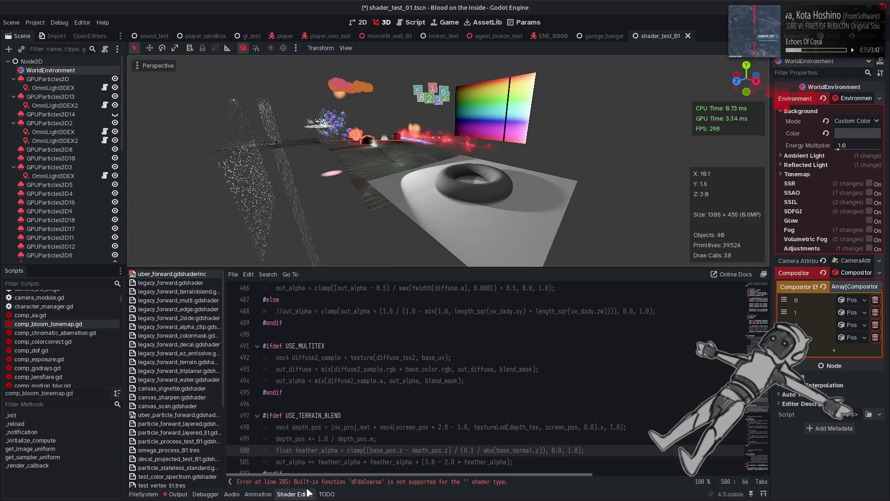
click(185, 291)
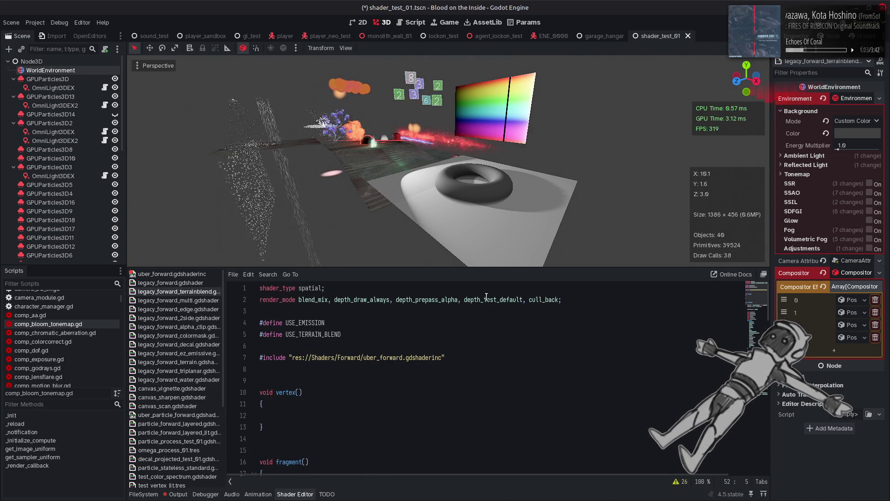
key(alt+Tab)
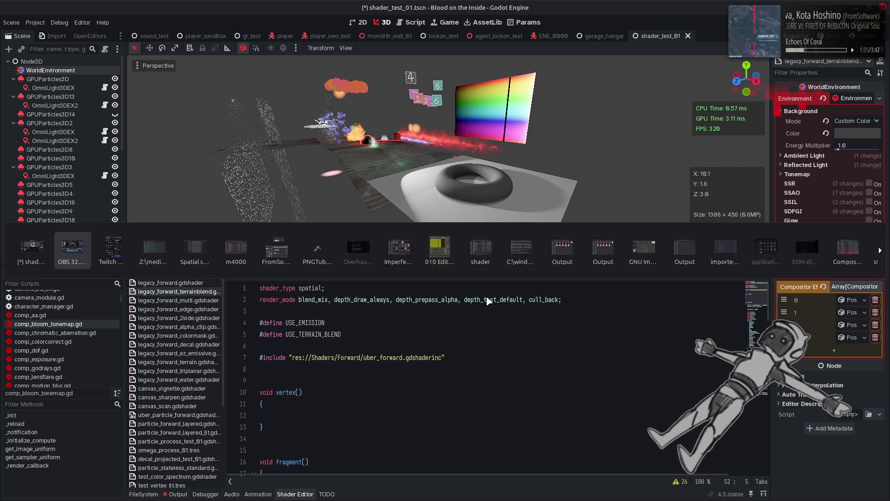
Review the Spatial shaders Render modes table in Firefox, including depth_draw_always and depth_prepass_alpha
key(alt+Tab)
key(alt+Tab)
key(alt+Tab)
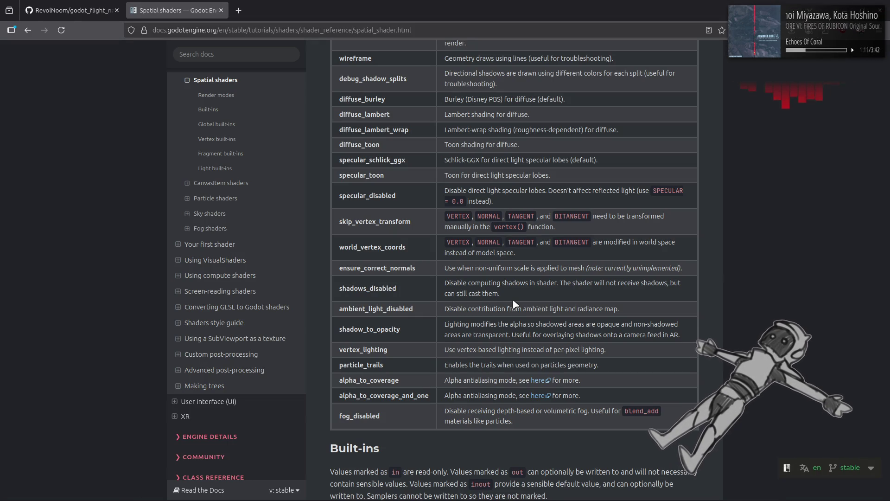
scroll(513, 304, up, 2)
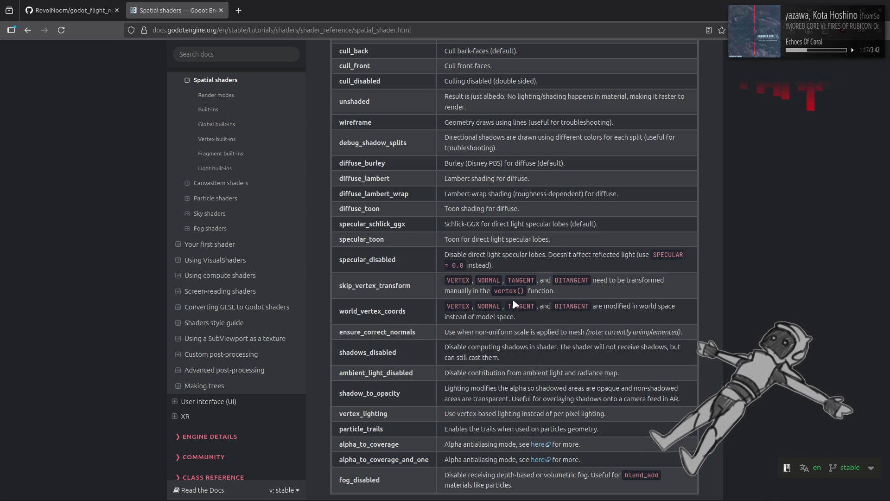
scroll(514, 304, up, 5)
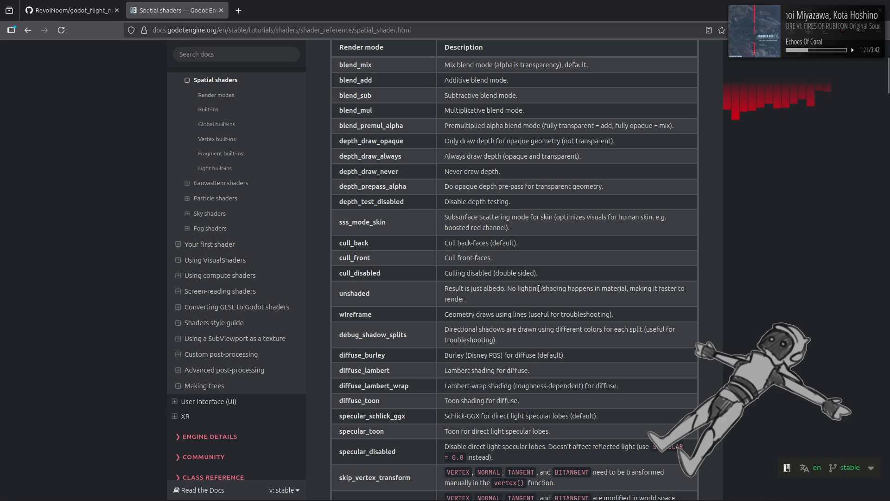
scroll(547, 284, up, 2)
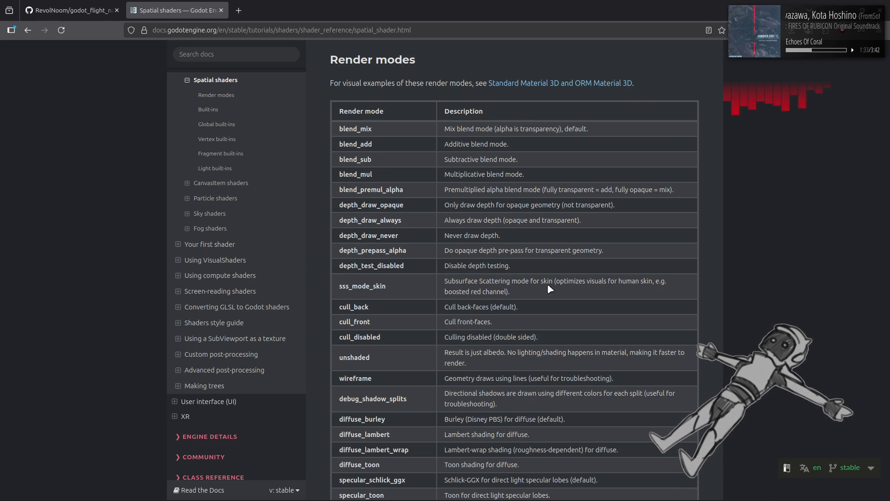
key(alt+Tab)
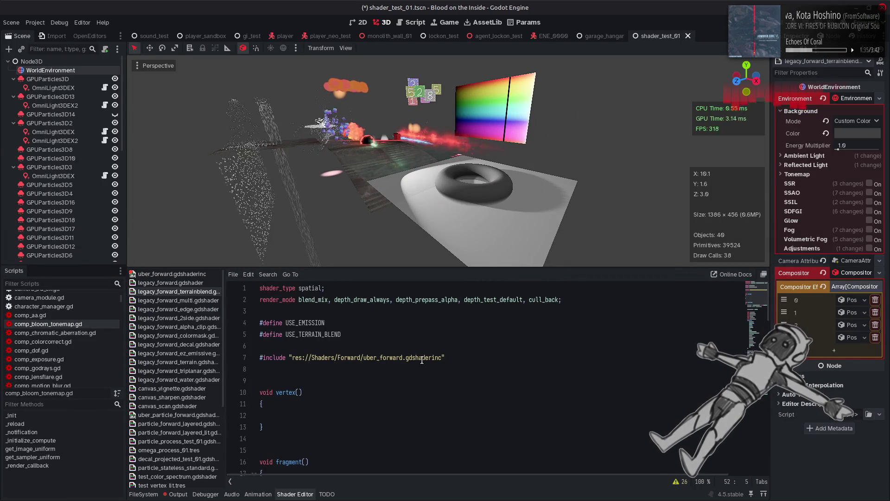
Change the shader's ALPHA = 0.98 to ALPHA = out_alpha and save
scroll(422, 360, down, 15)
text(ALPHA = 0.98;)
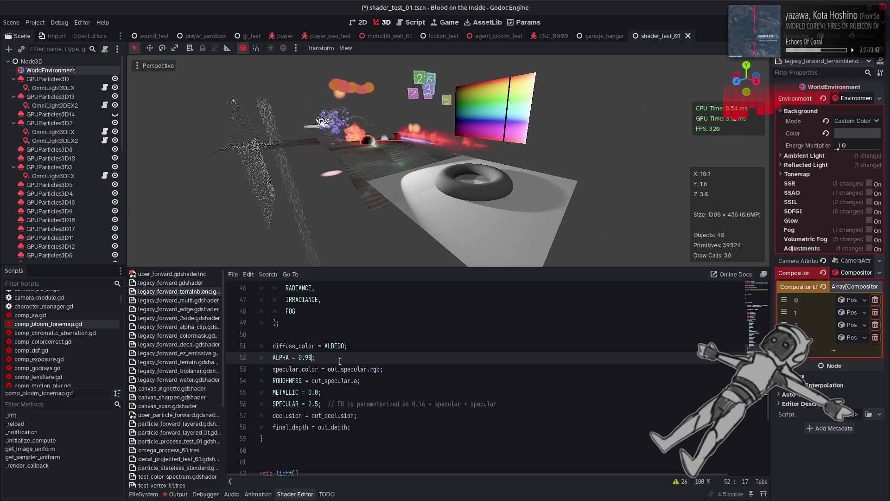
key(BackSpace)
key(BackSpace)
key(BackSpace)
key(BackSpace)
text(out_alpha)
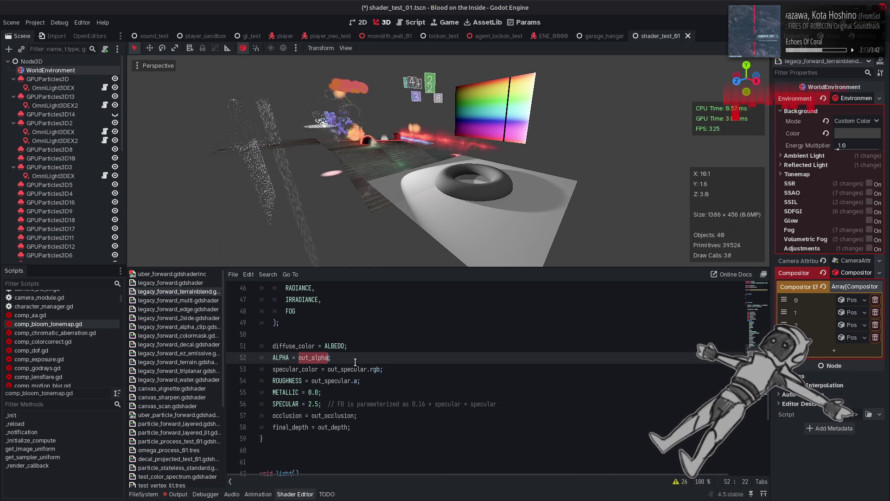
key(End)
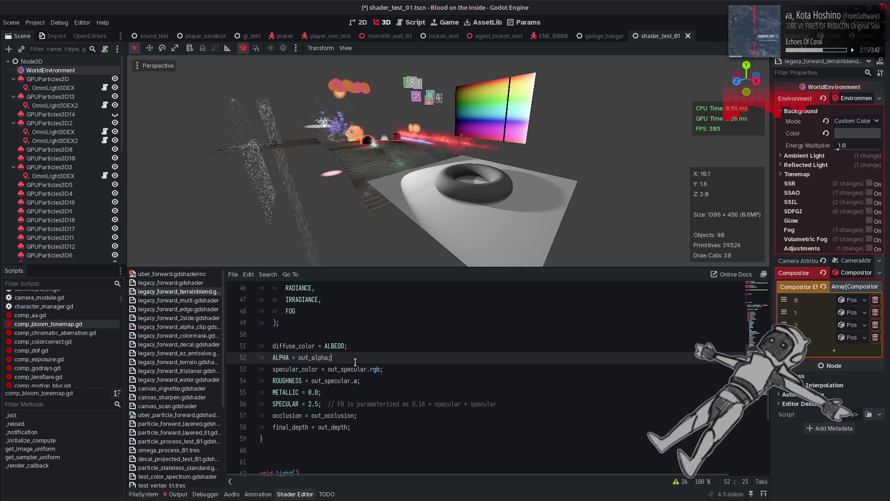
key(ctrl+s)
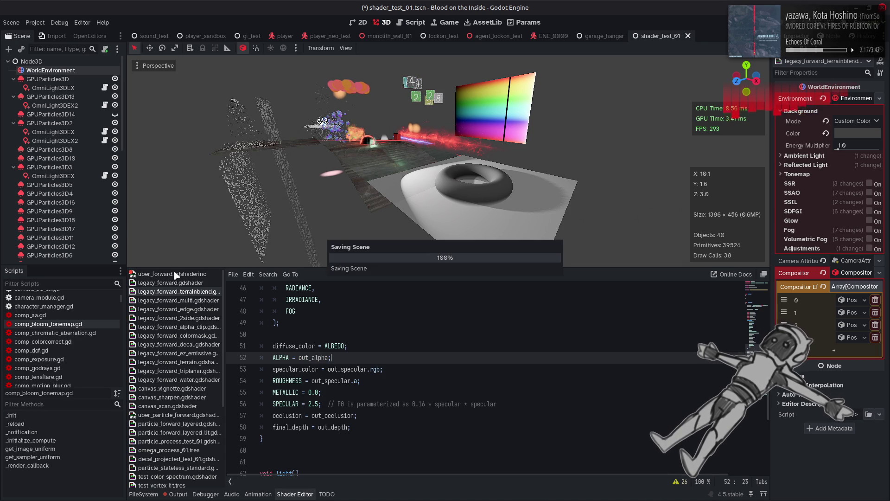
click(177, 275)
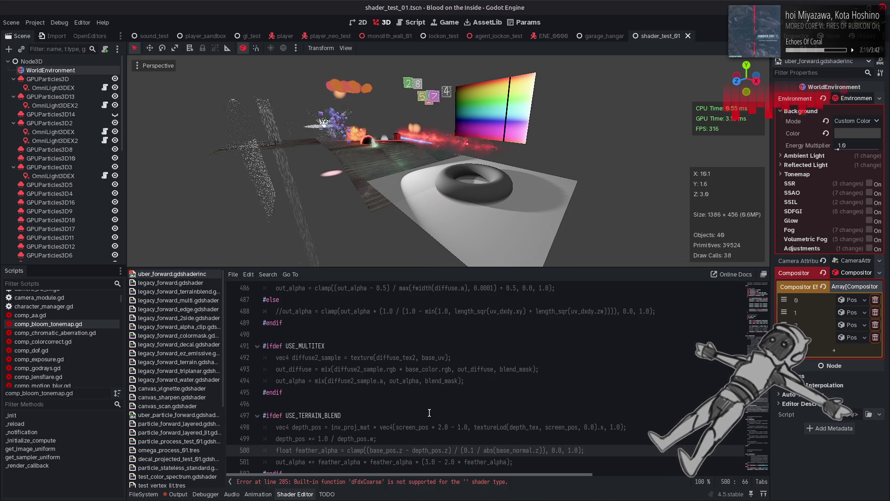
Search uber_forward.gdshaderinc for out_alpha and step through every match
scroll(428, 413, down, 1)
double_click(290, 427)
key(ctrl+f)
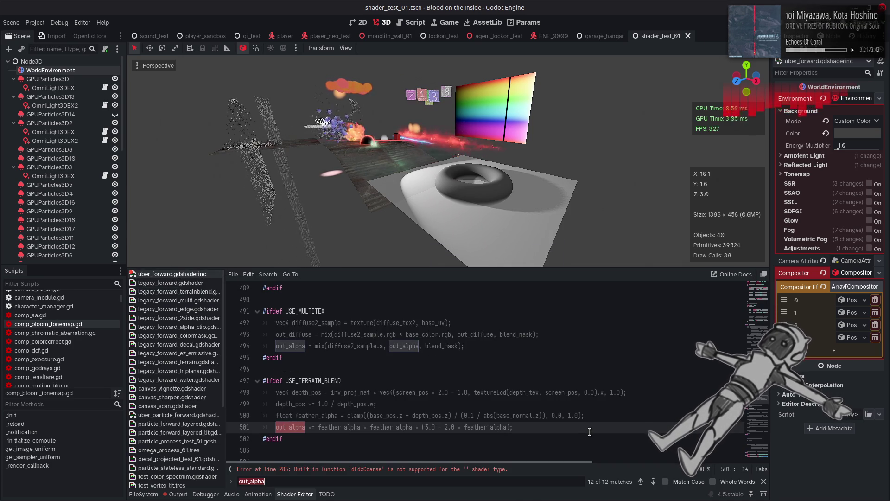
click(654, 481)
click(653, 481)
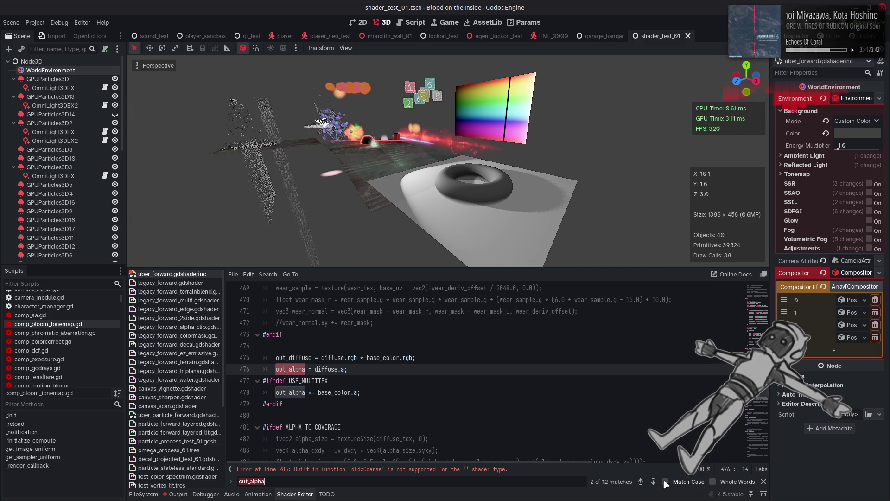
click(653, 482)
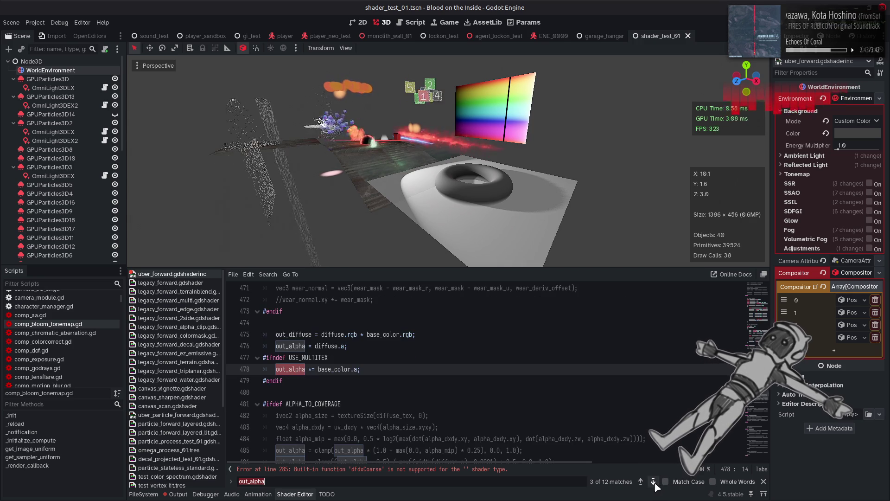
click(653, 482)
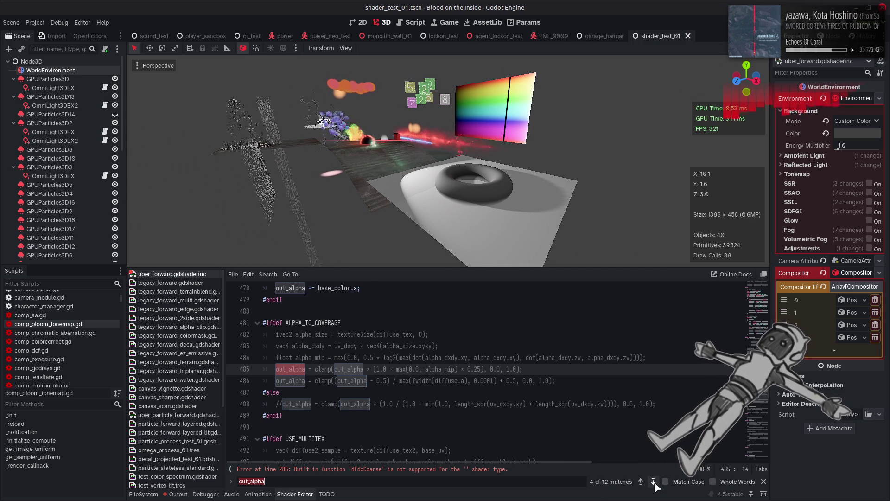
click(653, 481)
click(653, 481)
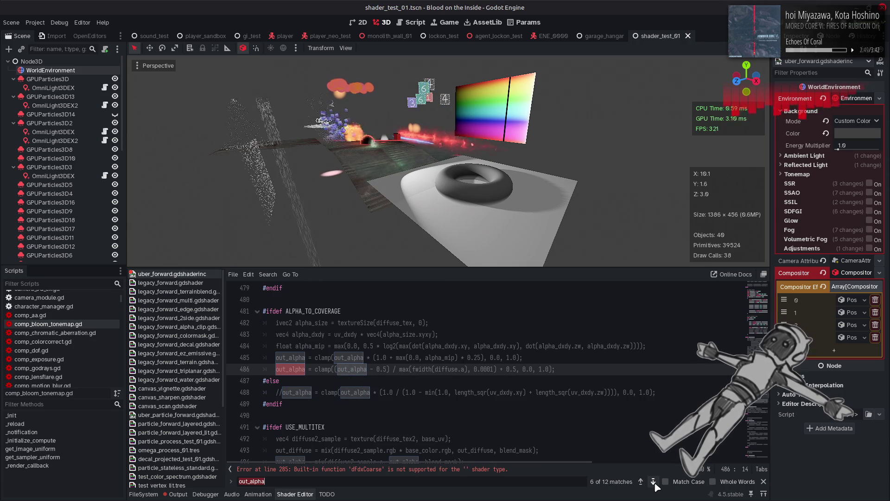
click(653, 481)
click(653, 481)
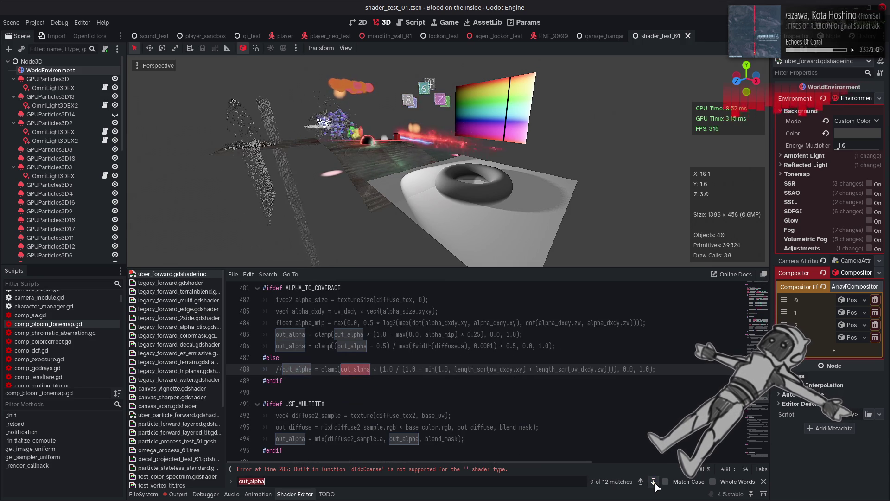
click(654, 481)
click(653, 481)
click(653, 481)
click(653, 481)
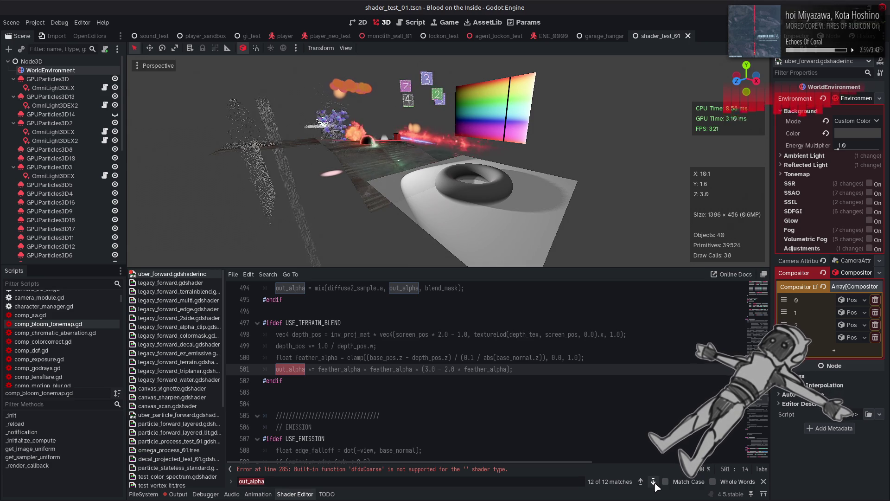
click(764, 482)
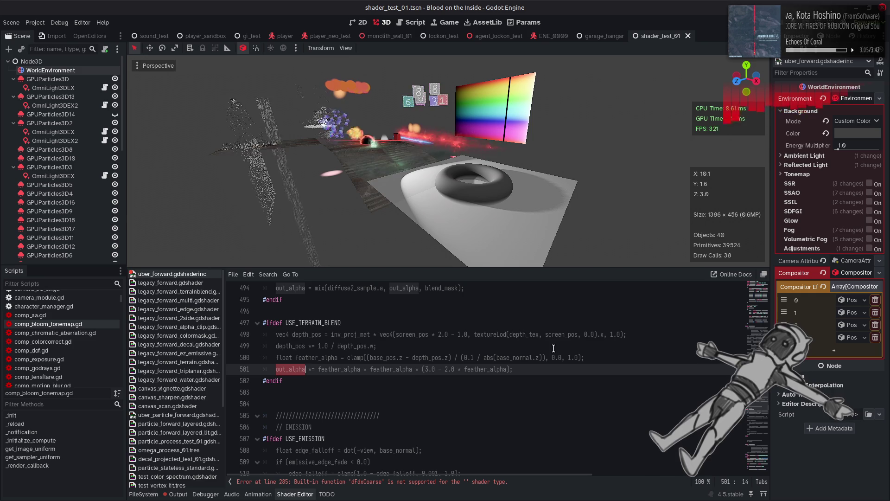
Edit the operator on line 501's out_alpha feather_alpha smoothing line, leaving it unsaved
click(313, 369)
key(BackSpace)
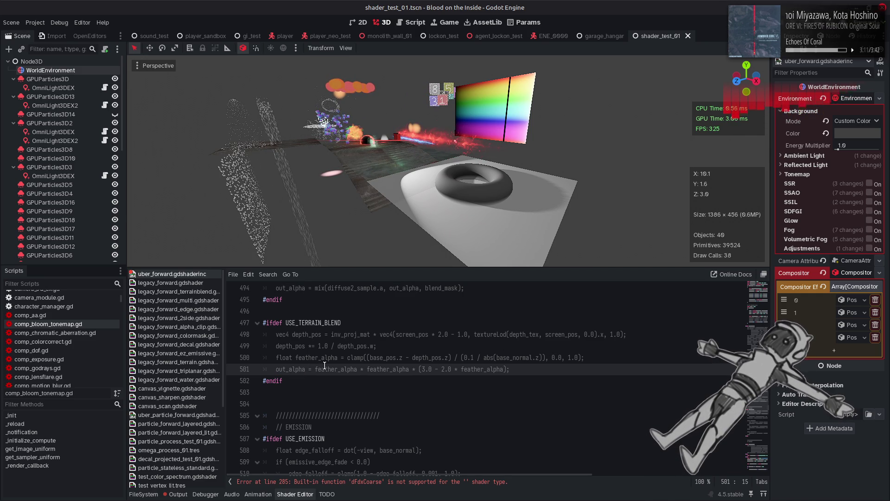
text(*)
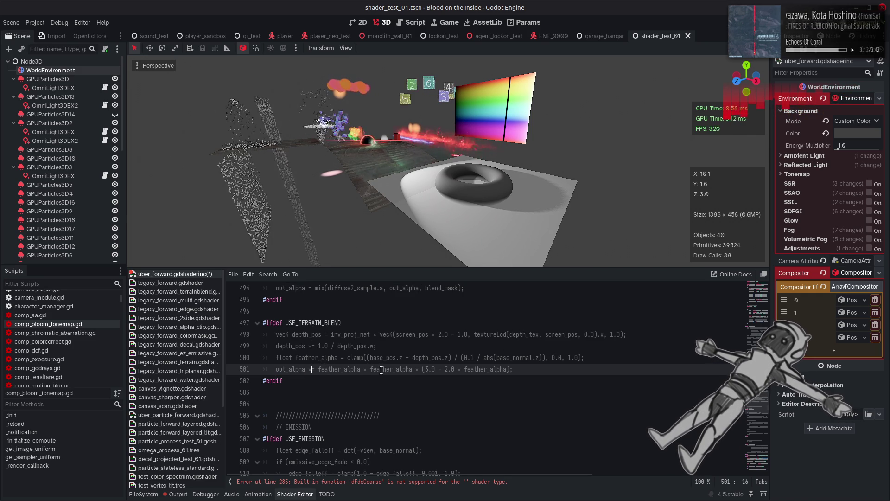
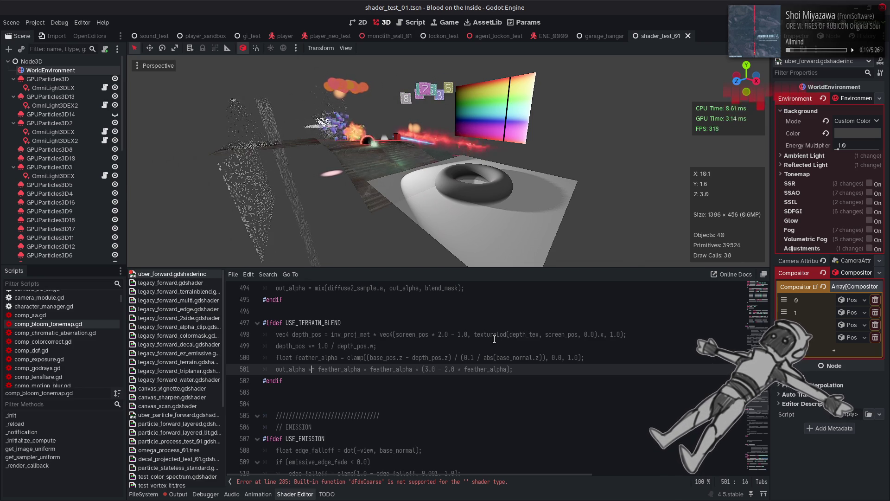
Search the shader for every occurrence of out_alpha
click(367, 355)
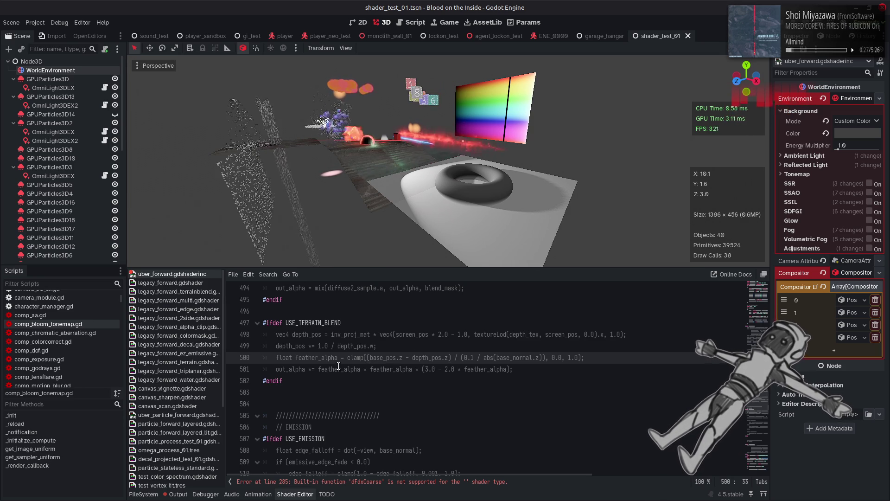
double_click(290, 369)
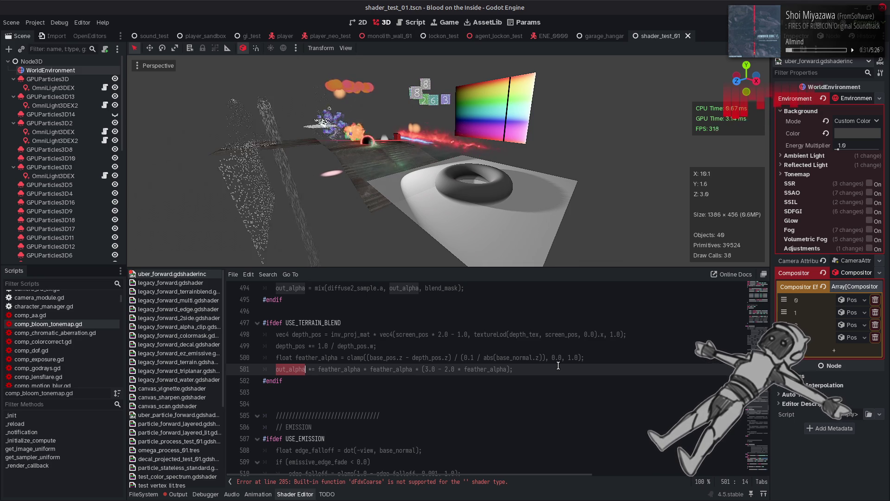
key(ctrl+f)
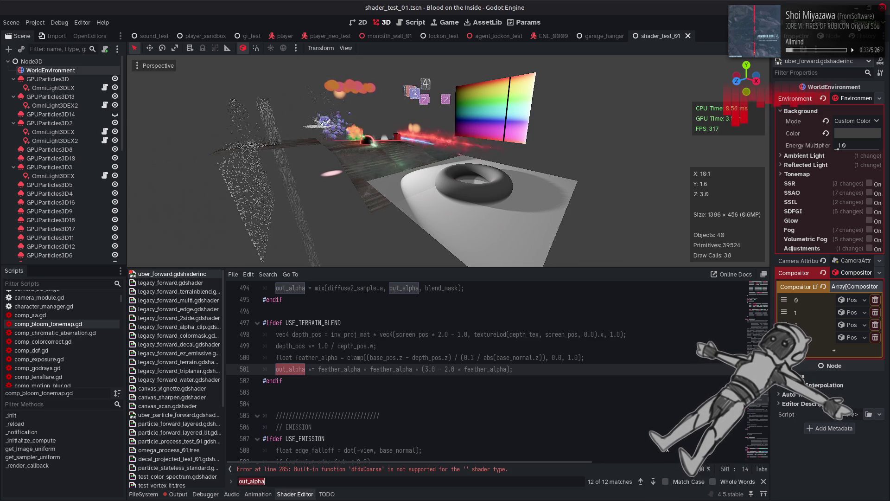
click(764, 483)
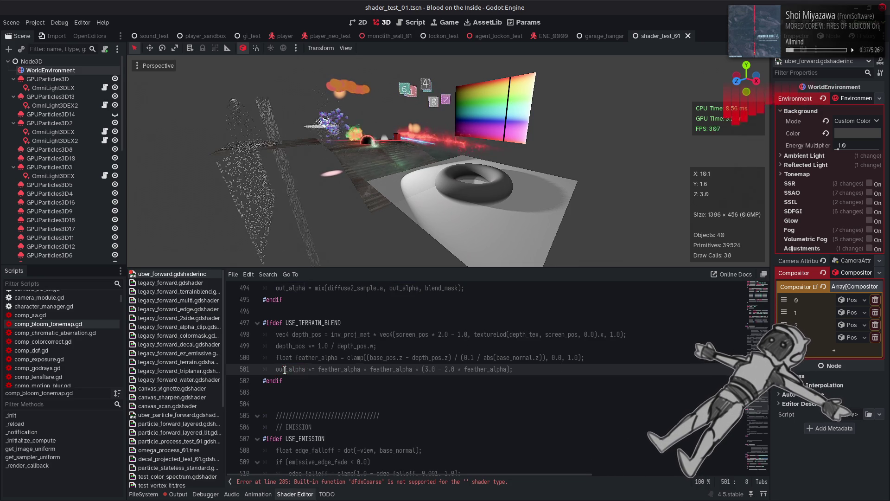
Add line 502 'out_alpha = clamp(out_alpha / 0.99, 0.0, 1.0);' after line 501, saving along the way
click(536, 369)
key(Return)
text(out_alpha = clamp()
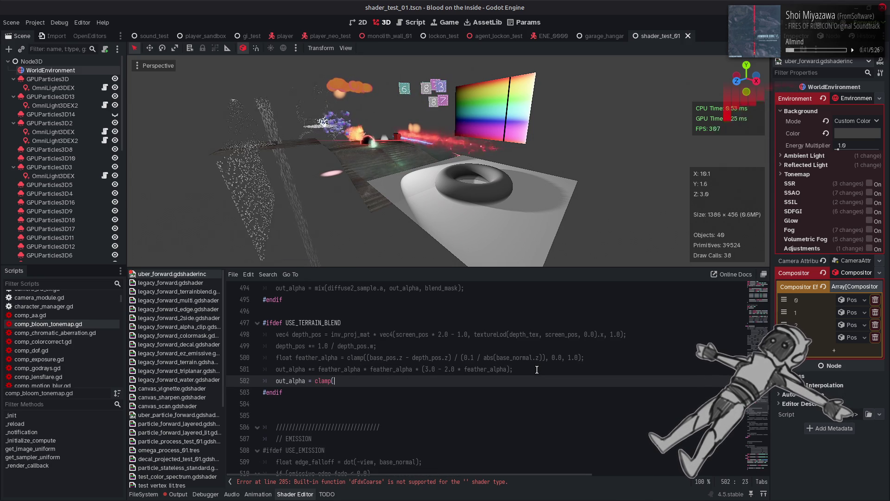
text(out_alpha, 0.0, 1.0);)
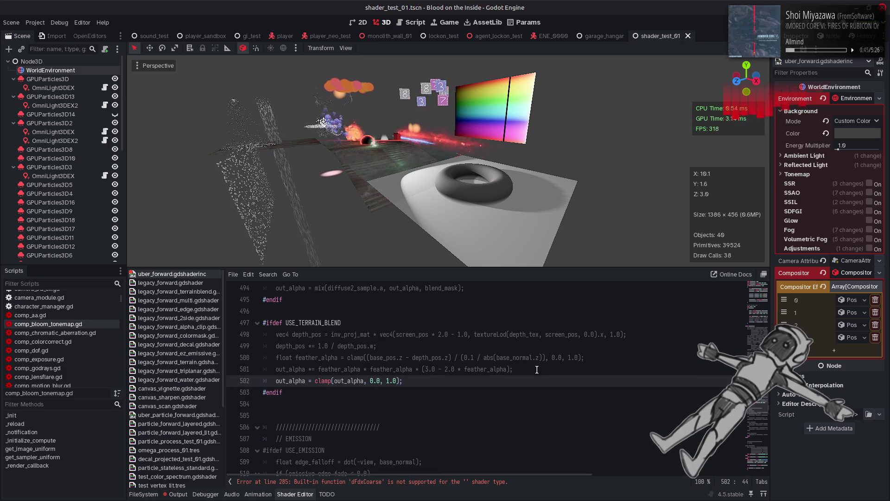
key(ctrl+s)
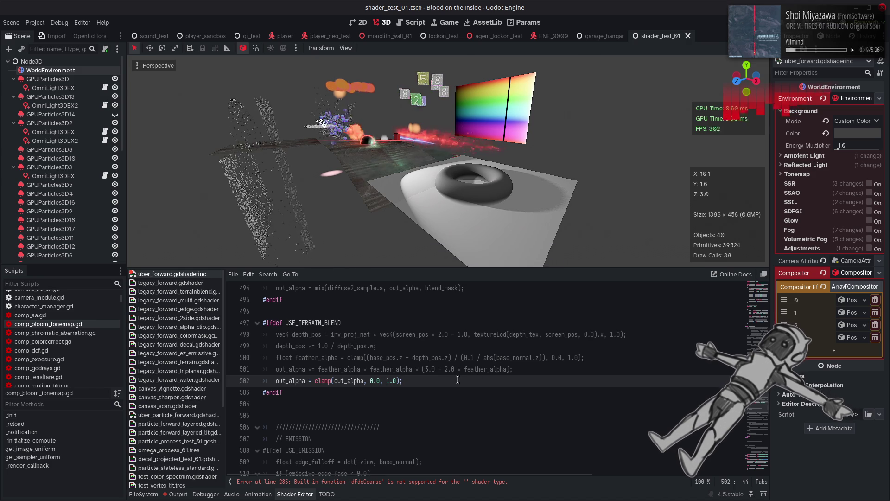
click(367, 381)
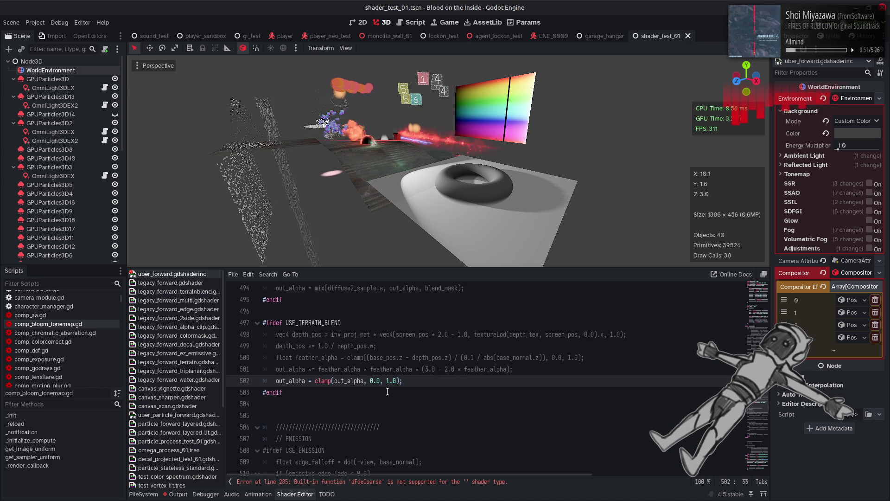
text(/ 0.99)
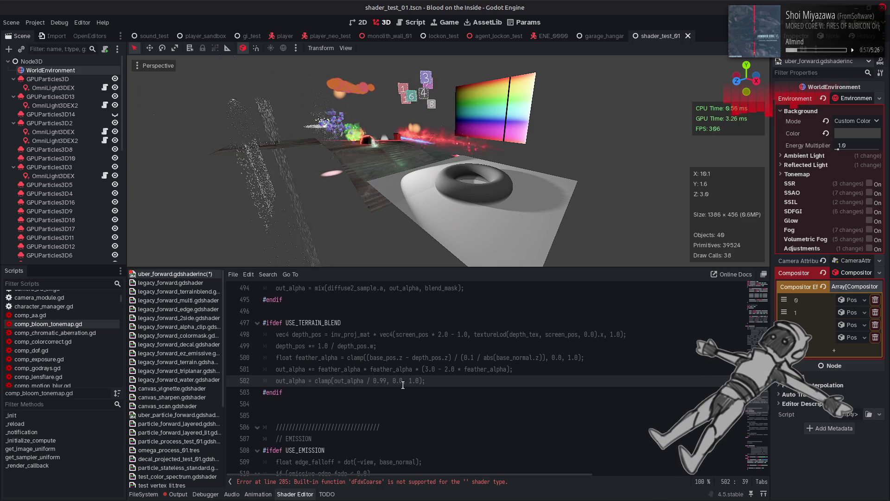
Try divisors 0.5 and 0.1 on line 502, then remove the division entirely
key(BackSpace)
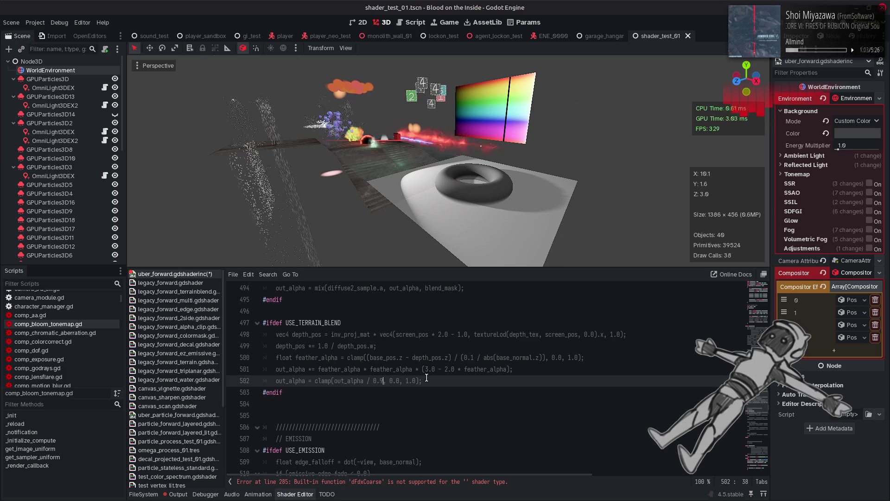
key(BackSpace)
text(5)
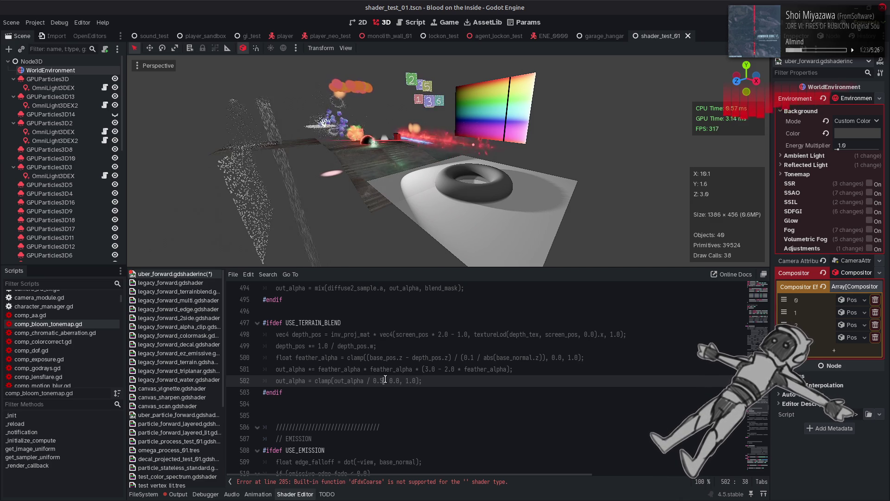
key(BackSpace)
text(1)
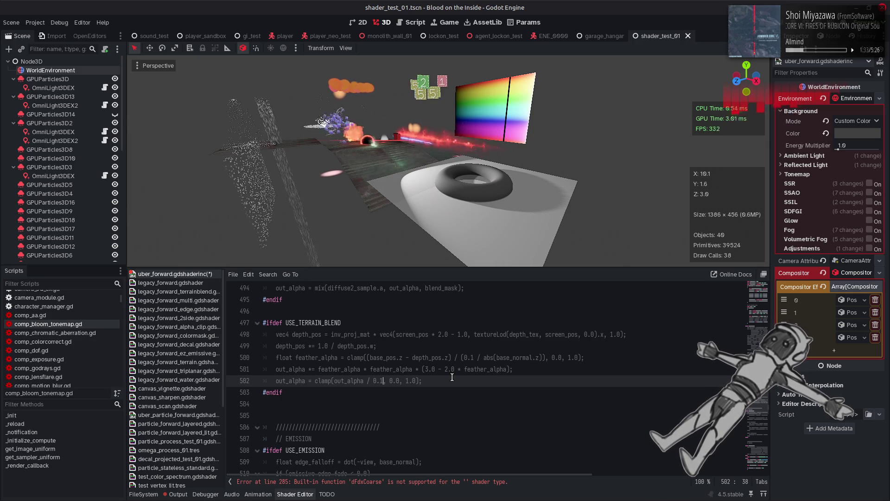
drag(364, 380, 385, 381)
key(BackSpace)
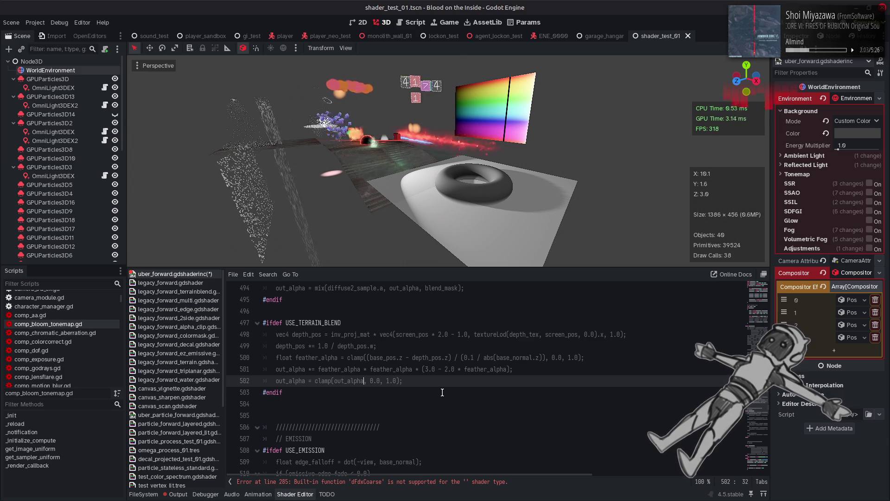
Try 0.99 as the lower clamp bound on line 502
click(377, 381)
double_click(378, 381)
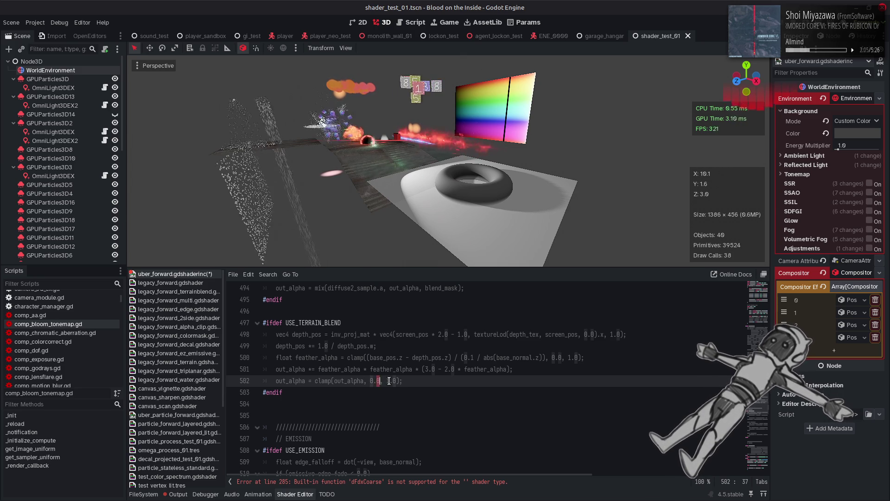
text(99)
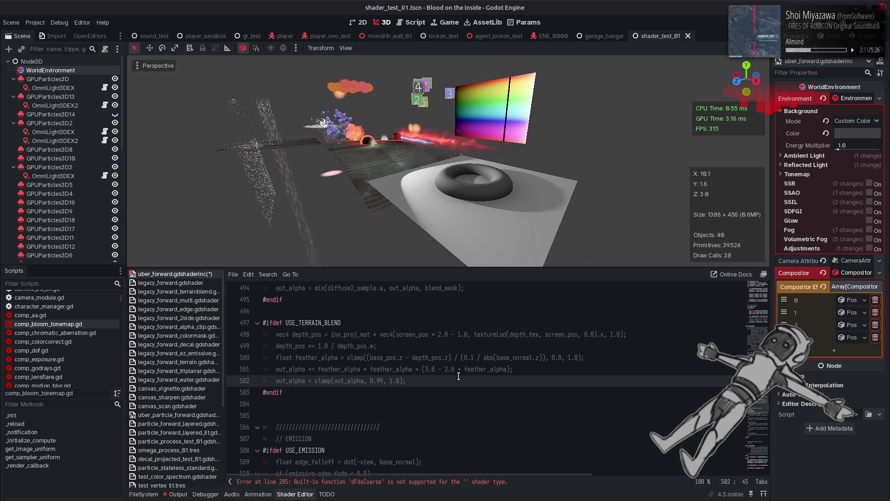
click(393, 381)
text(8)
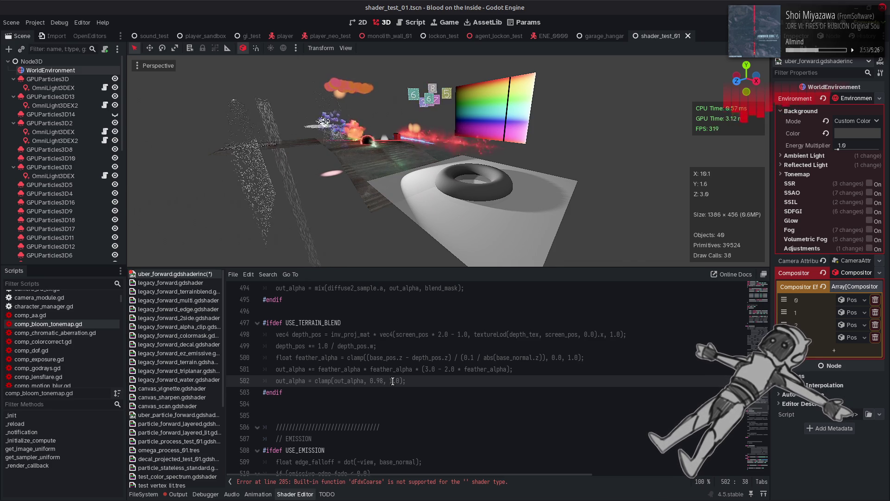
click(393, 381)
Undo back to the 0.0 bound, save uber_forward.gdshaderinc, and open legacy_forward_terrainblend.gdshader
key(ctrl+z)
key(ctrl+z)
key(ctrl+z)
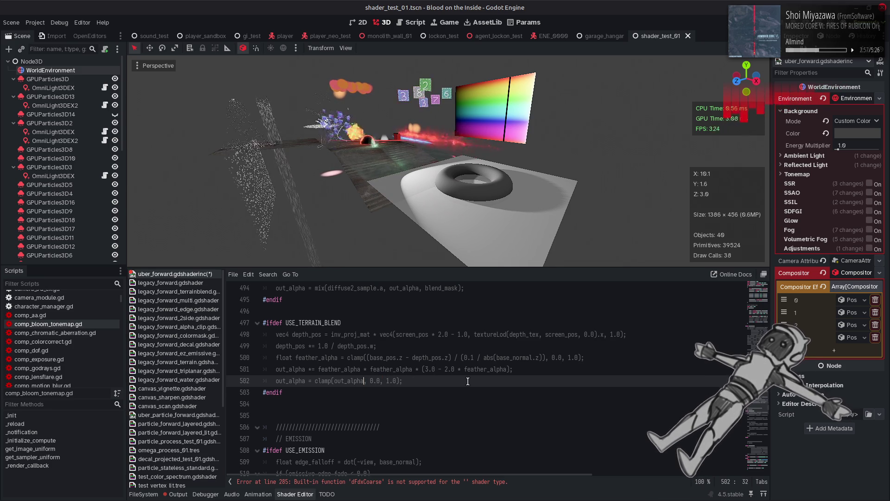
key(ctrl+s)
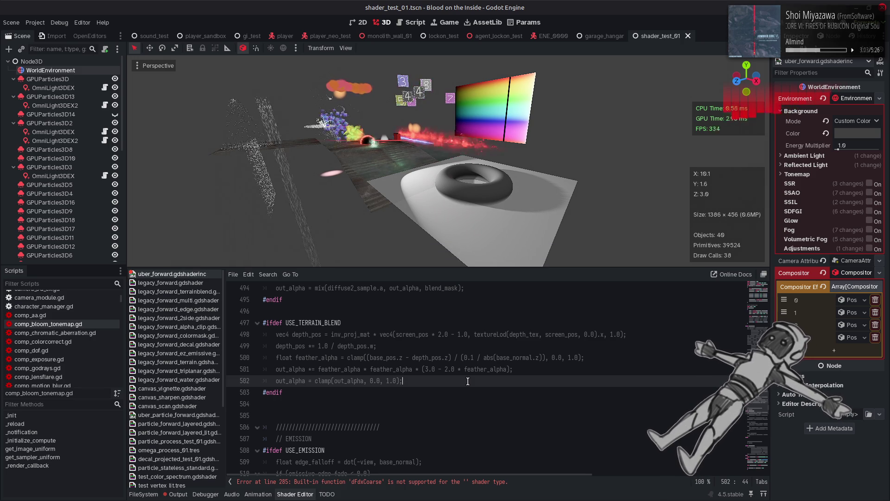
click(195, 291)
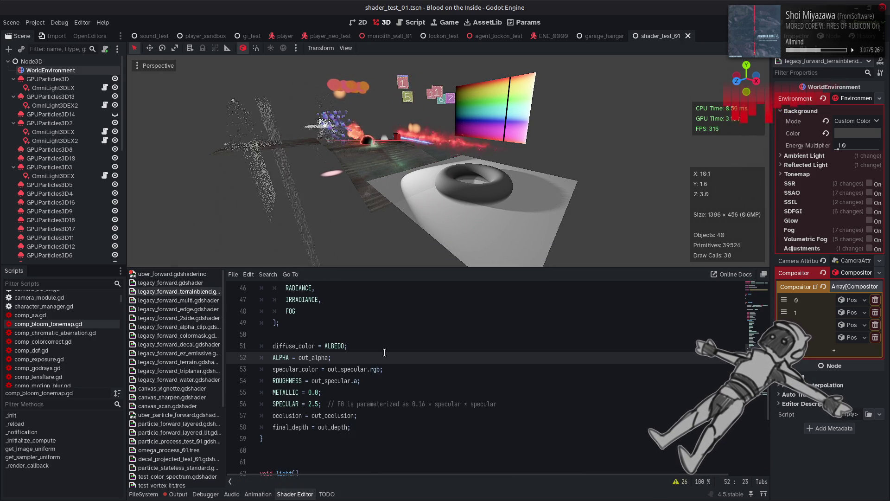
scroll(385, 352, down, 1)
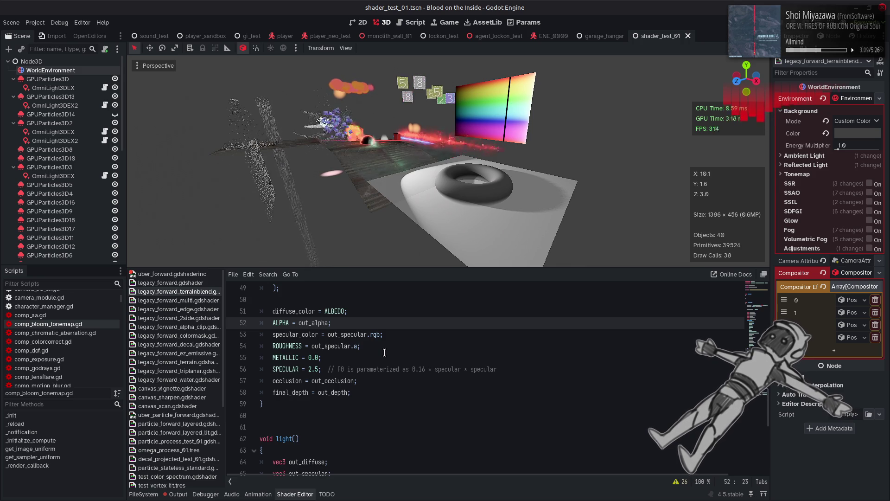
scroll(384, 353, down, 5)
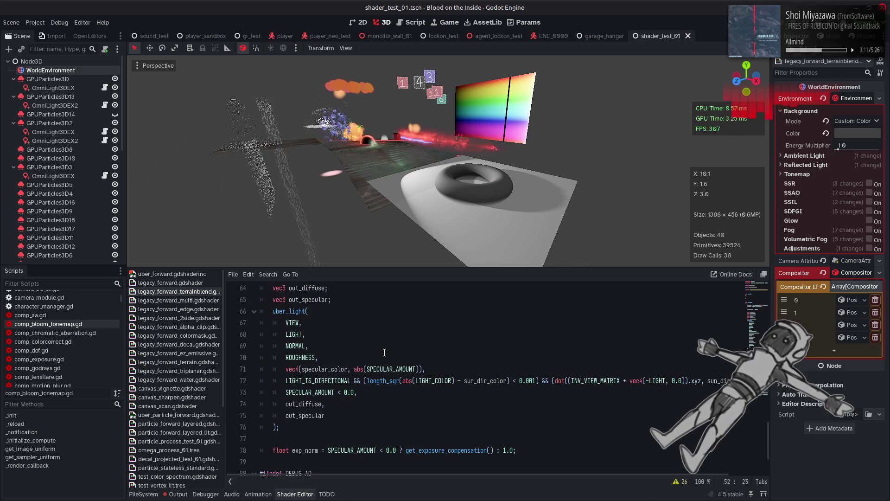
scroll(384, 352, down, 2)
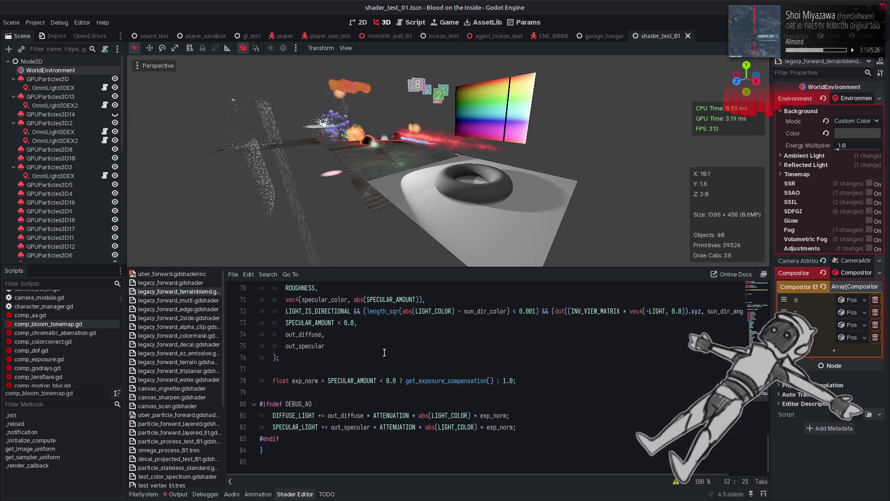
scroll(384, 352, up, 3)
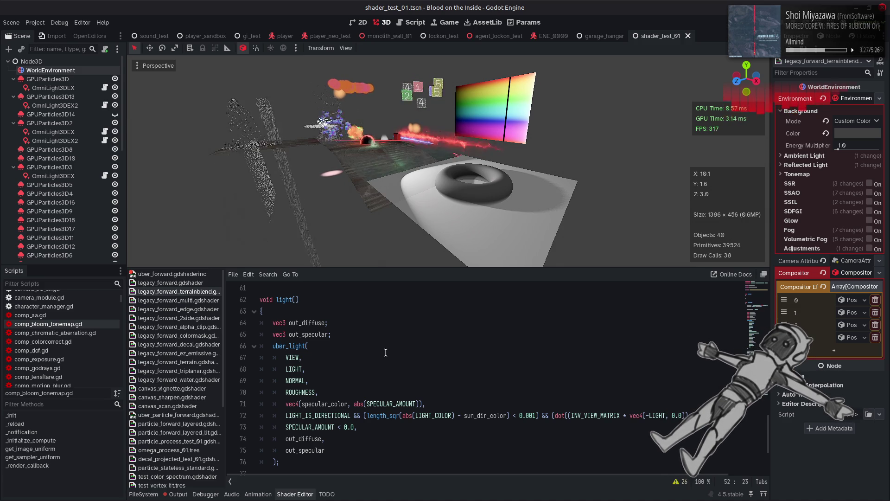
scroll(386, 352, up, 5)
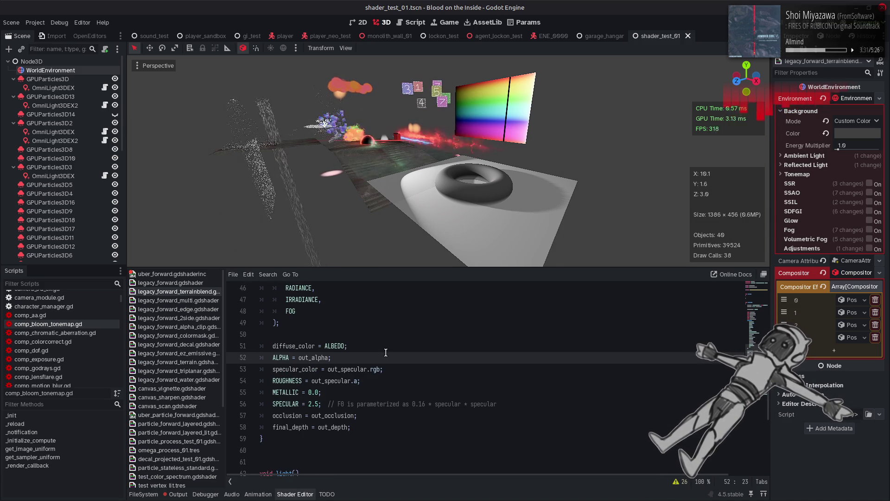
key(ctrl+shift+comma)
key(ctrl+shift+comma)
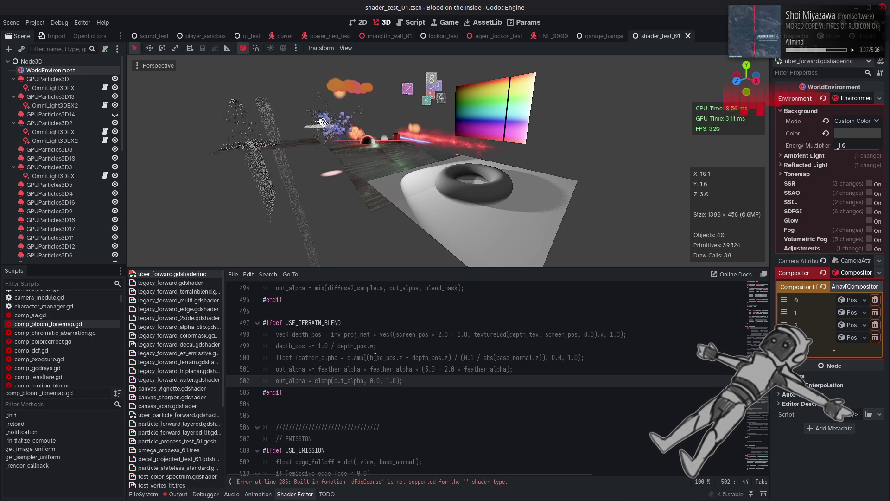
click(278, 369)
text(//)
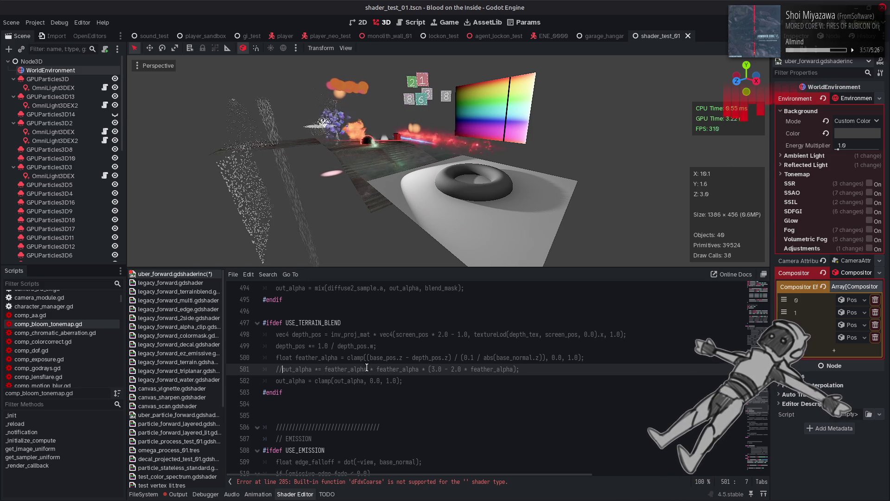
key(BackSpace)
key(BackSpace)
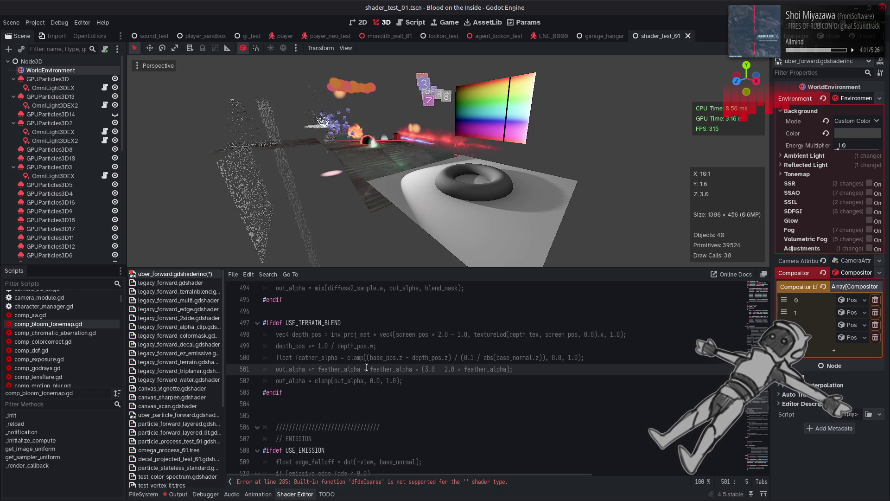
key(ctrl+s)
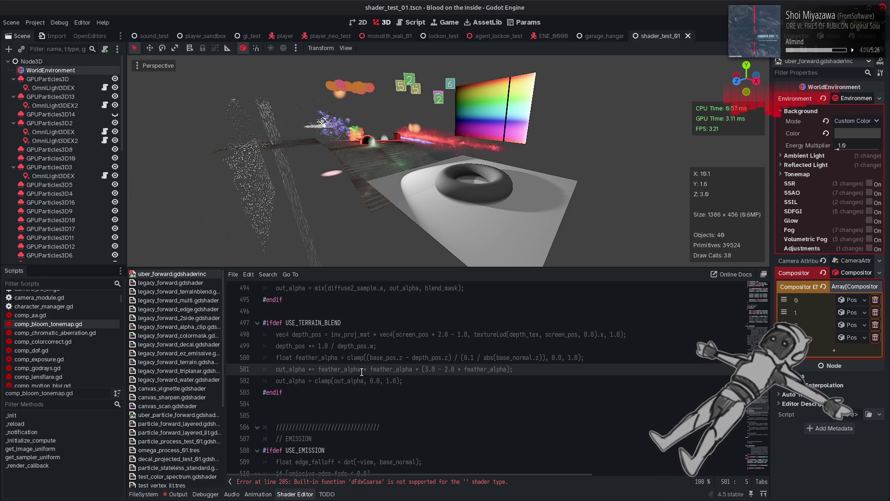
double_click(348, 380)
drag(314, 381, 400, 381)
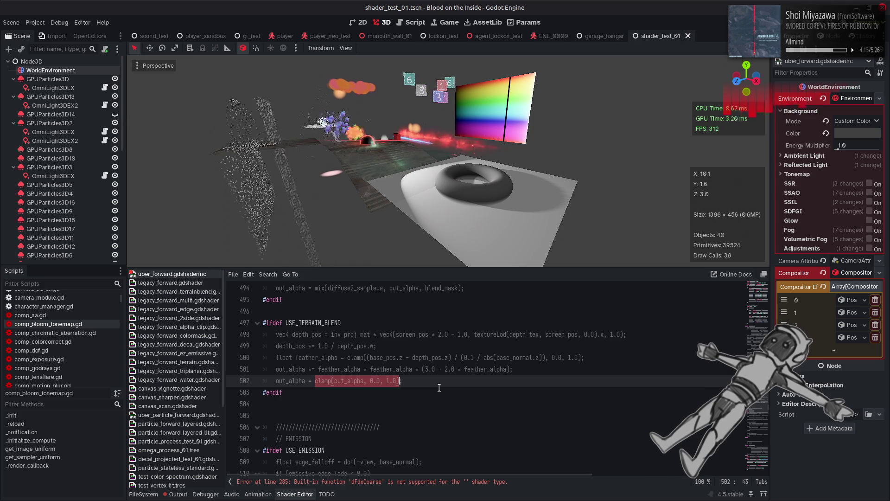
Replace the clamp with 'out_alpha > 0.5 ? 1.0 : out_alpha', then check the Output log
text(out_alpha > 0.5 ? 1.0 : out)
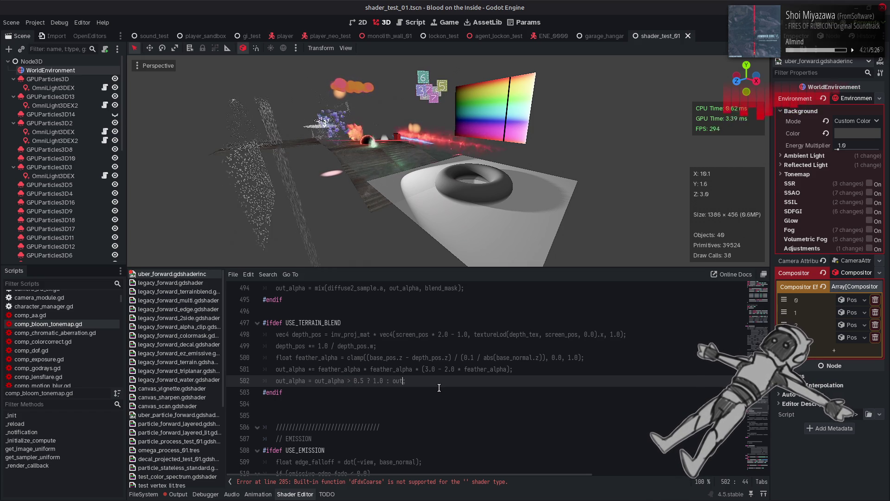
text(_alpha)
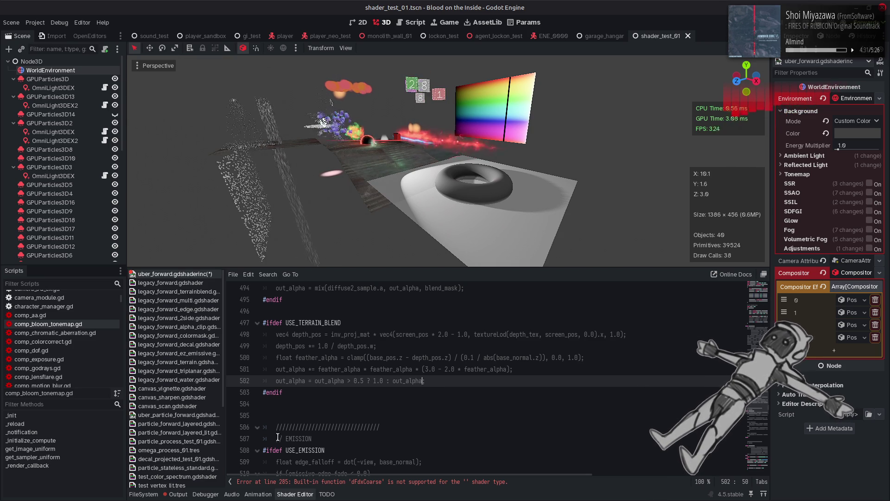
click(178, 494)
click(179, 494)
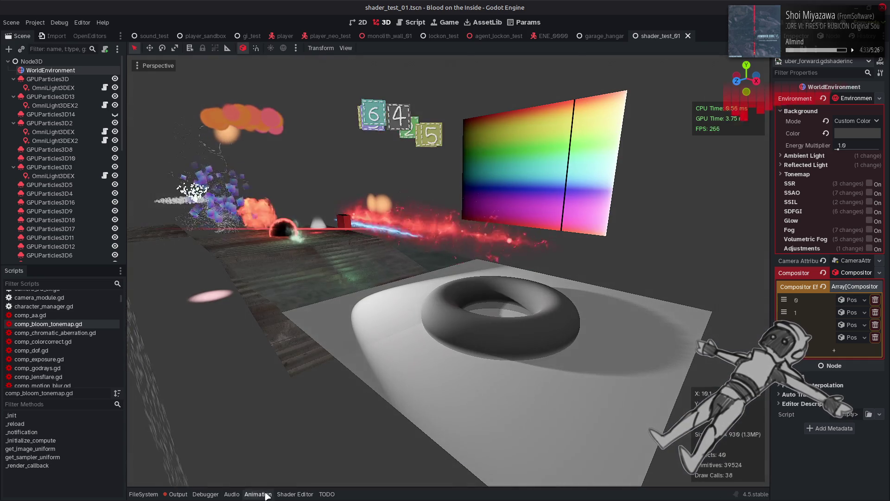
Bring back the Shader Editor panel showing line 502's threshold expression
click(295, 494)
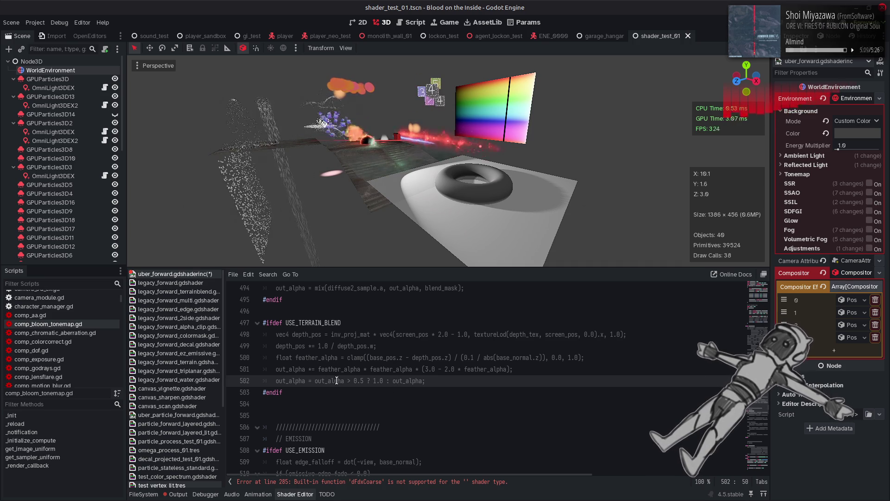
Rewrite line 502 as 'out_alpha * 0.01 + 0.99', save, and switch to Firefox
drag(344, 380, 424, 380)
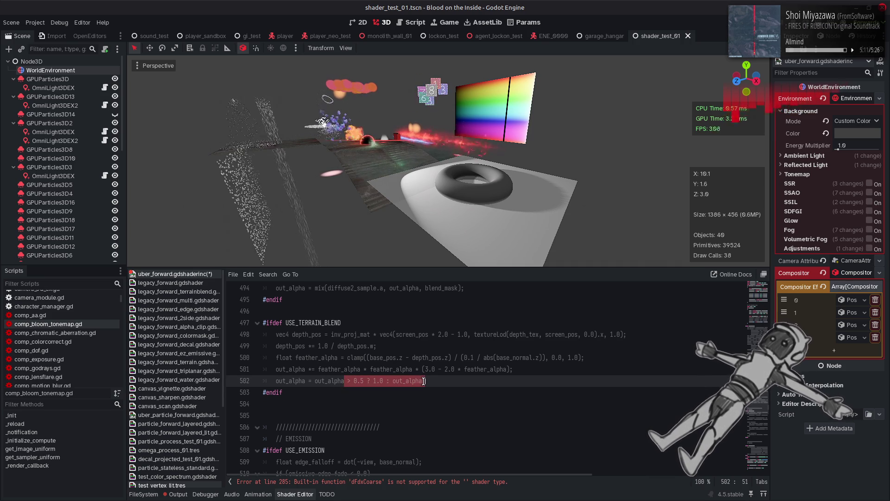
text(* 0.02 + 0.)
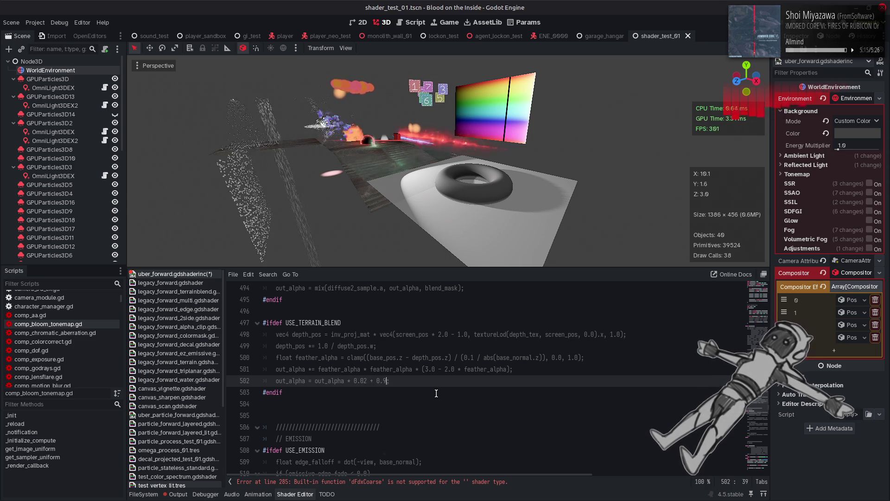
text(98)
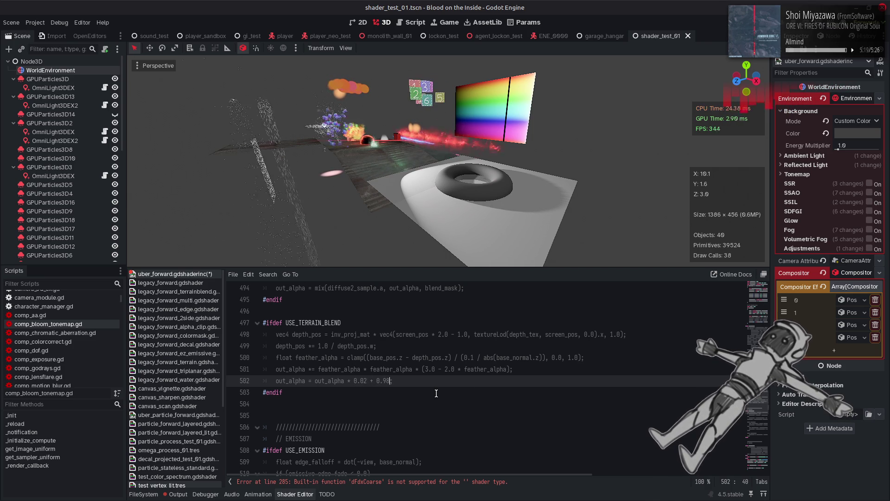
key(BackSpace)
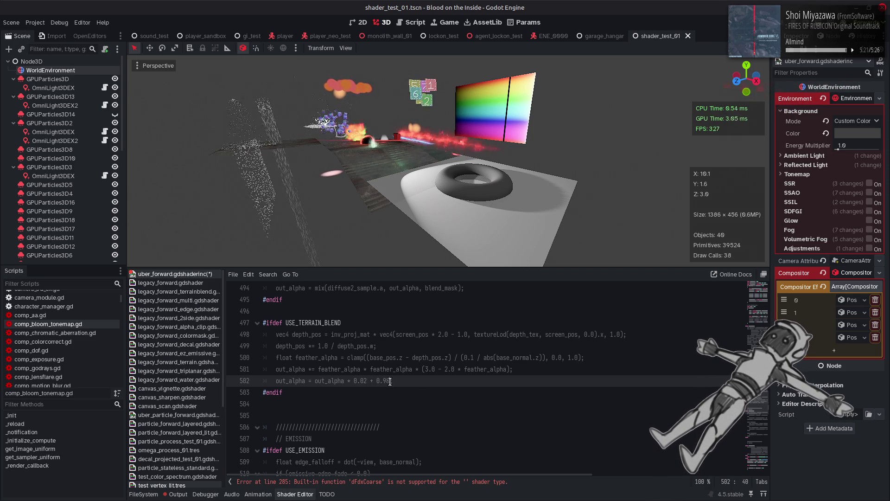
text(9)
click(367, 380)
key(BackSpace)
text(1)
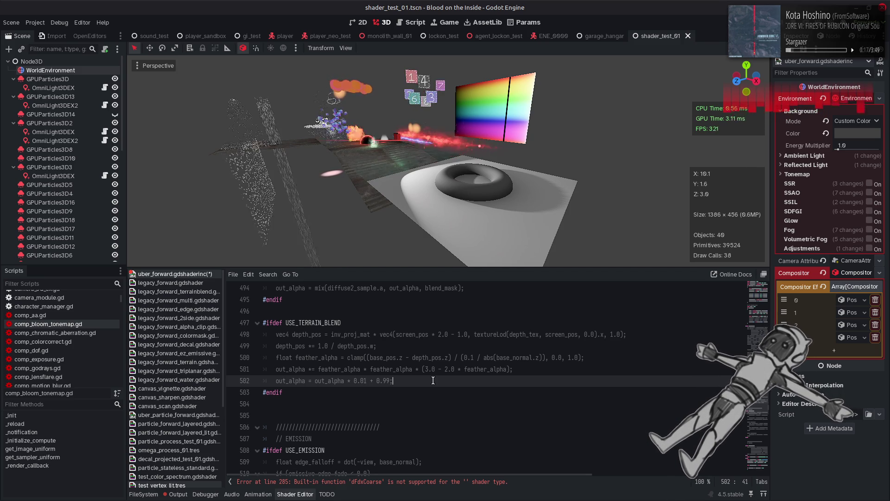
key(ctrl+s)
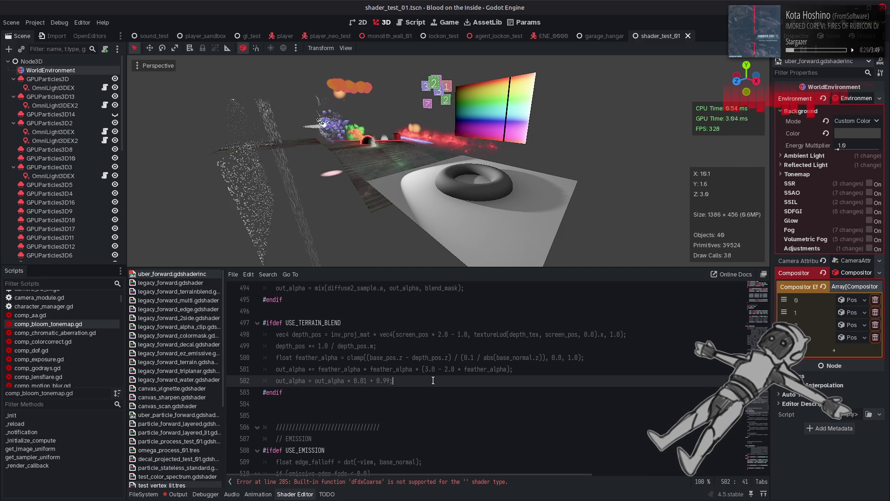
key(alt+Tab)
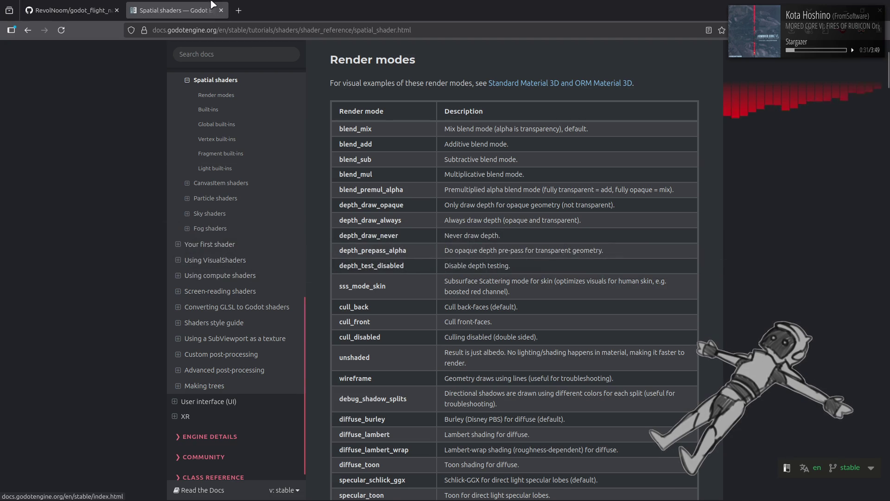
Search 'godot github' in a new tab and open the godotengine/godot repository
click(238, 10)
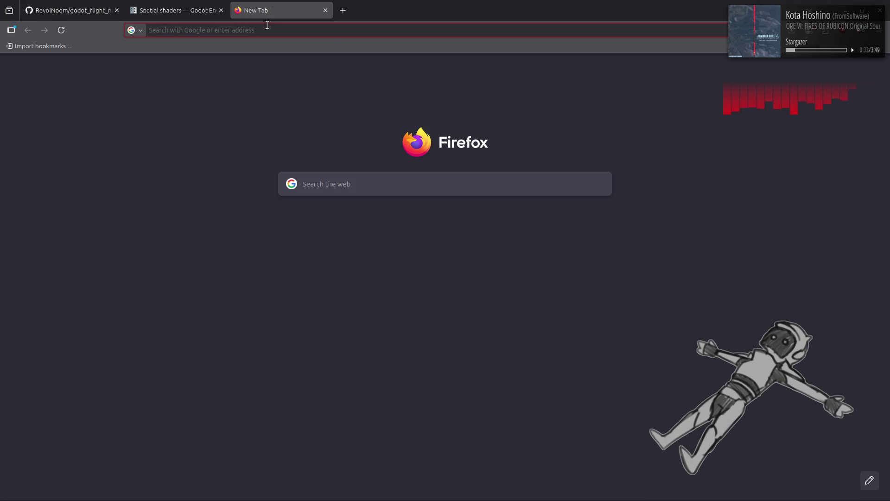
text(godot h)
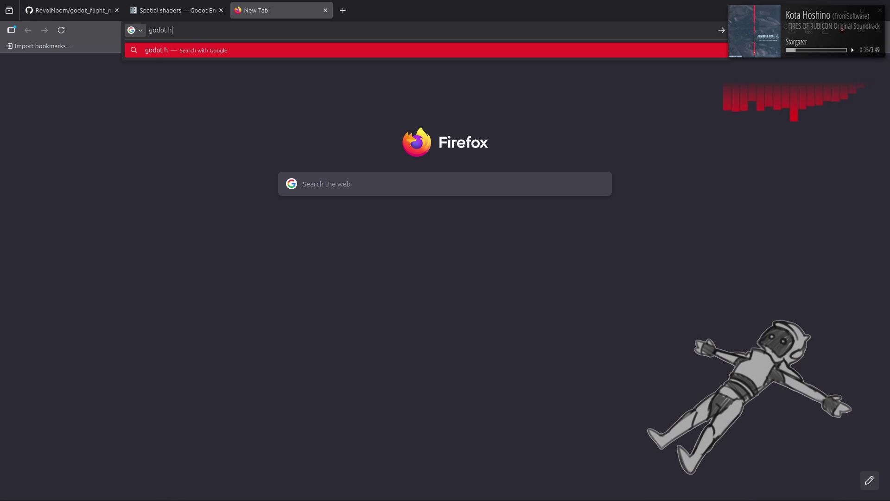
key(BackSpace)
text(github)
key(Return)
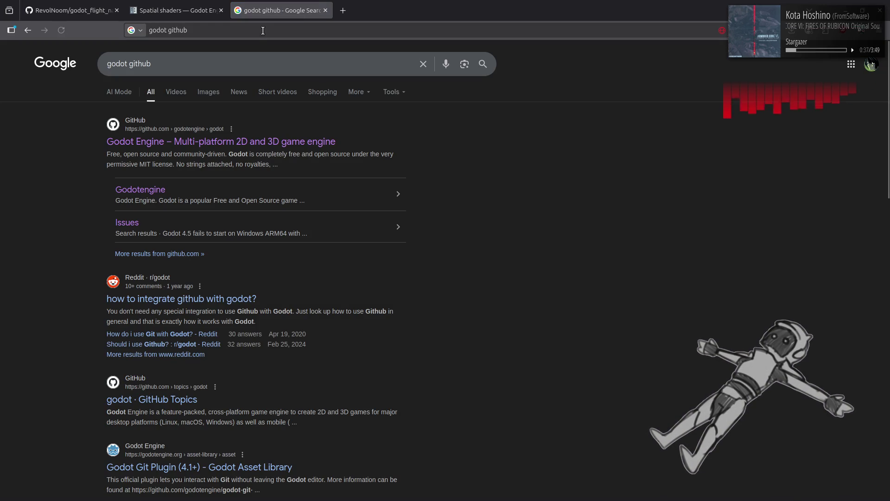
click(259, 143)
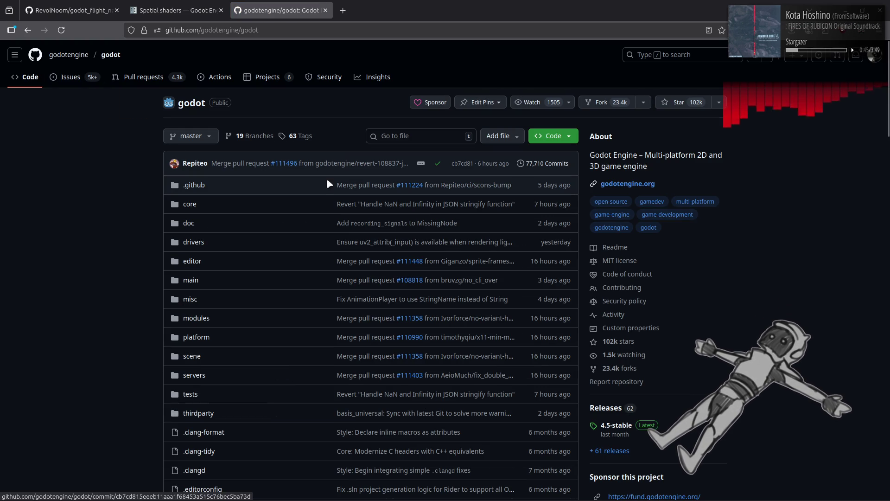
Look over the latest commit message, issues and pull requests, then return to the code page
click(419, 165)
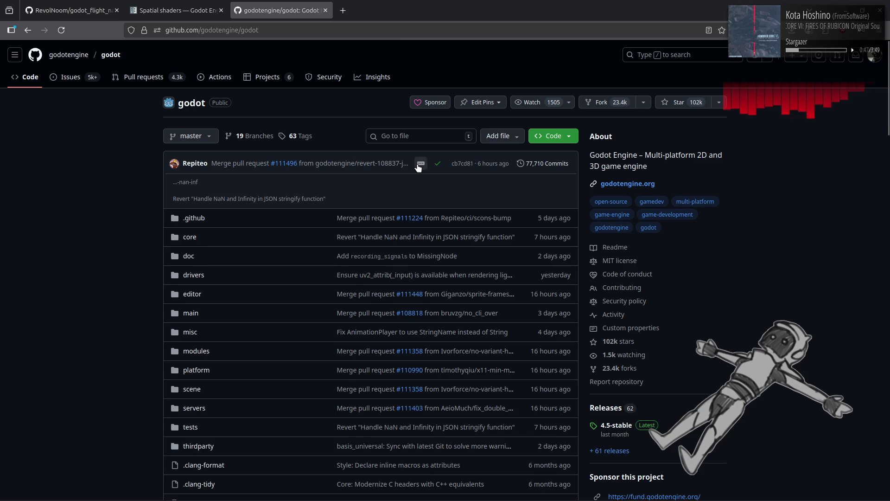
click(89, 79)
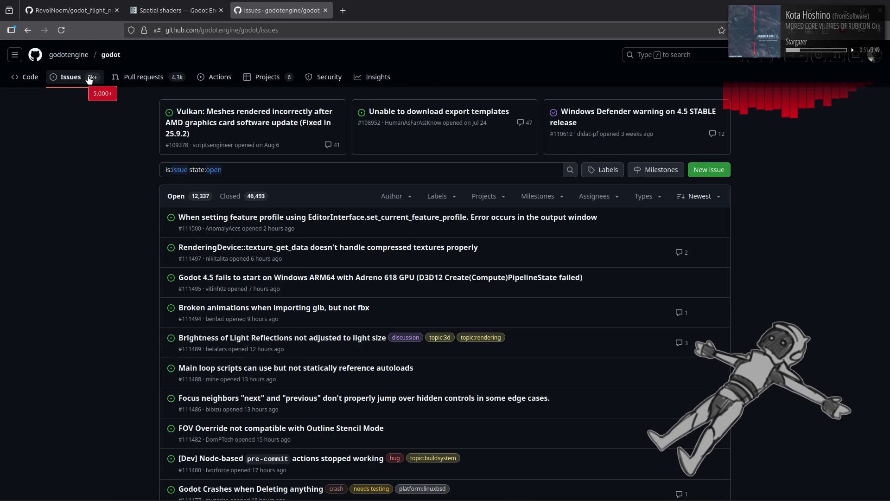
click(139, 76)
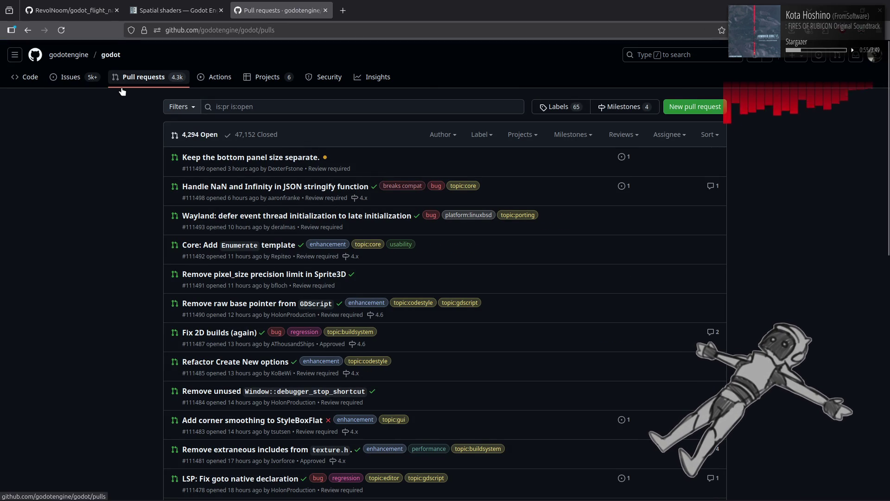
key(alt+Left)
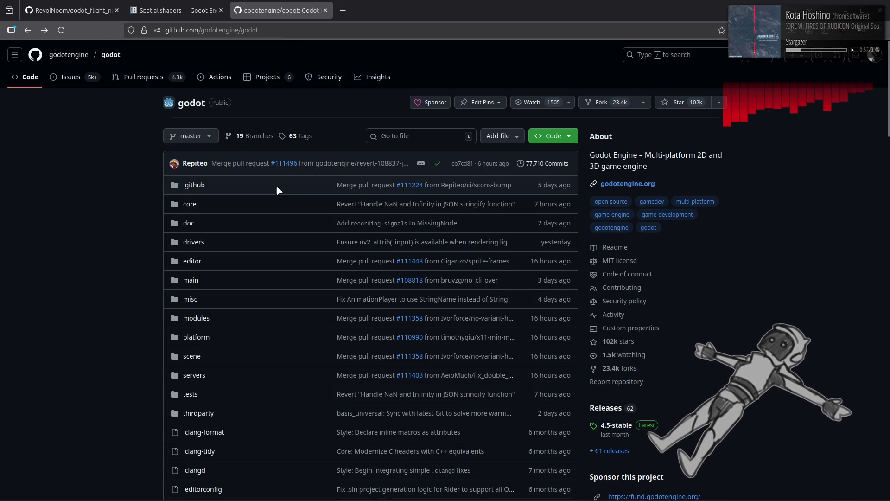
Browse servers/rendering/renderer_rd/shaders/forward_clustered and open scene_forward_clustered.glsl
click(194, 375)
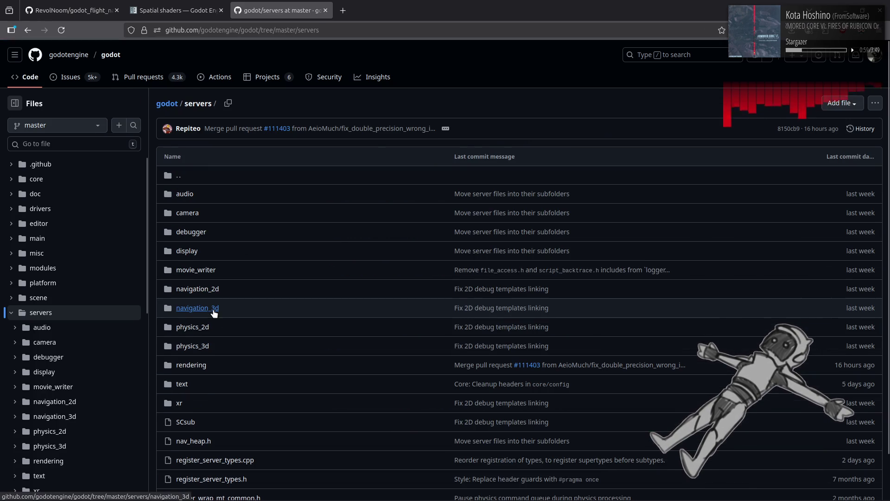
click(194, 371)
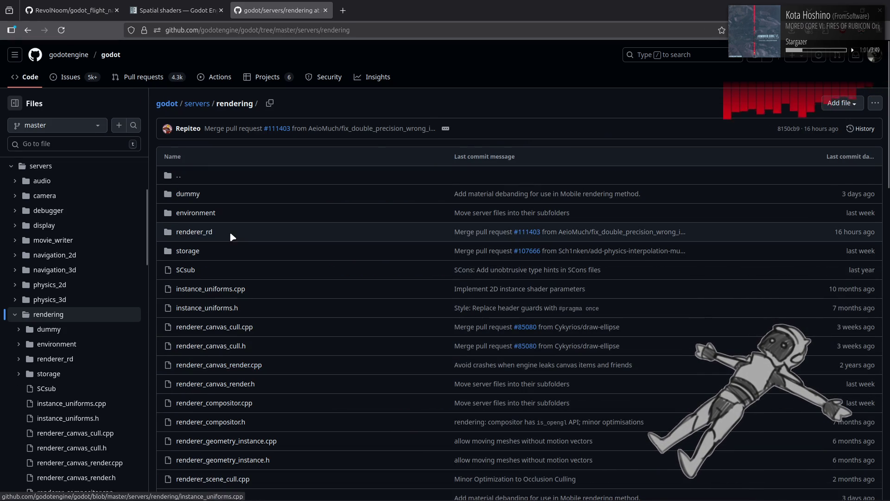
click(200, 232)
click(200, 233)
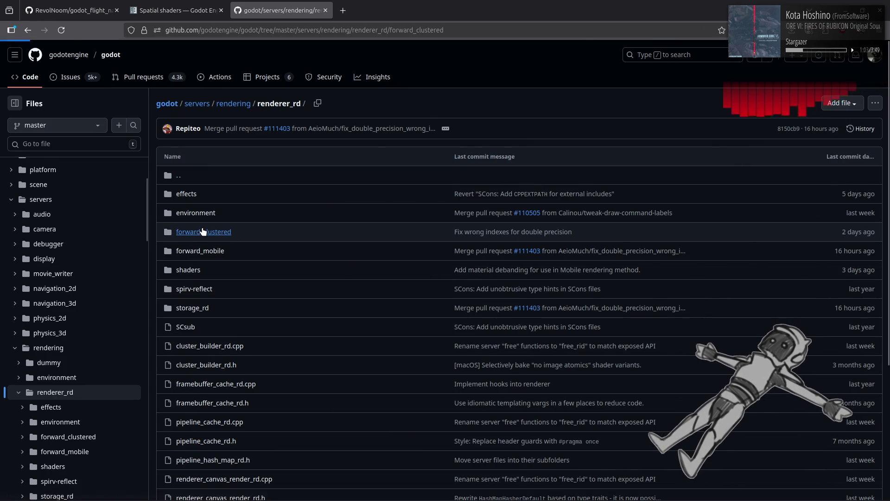
key(alt+Left)
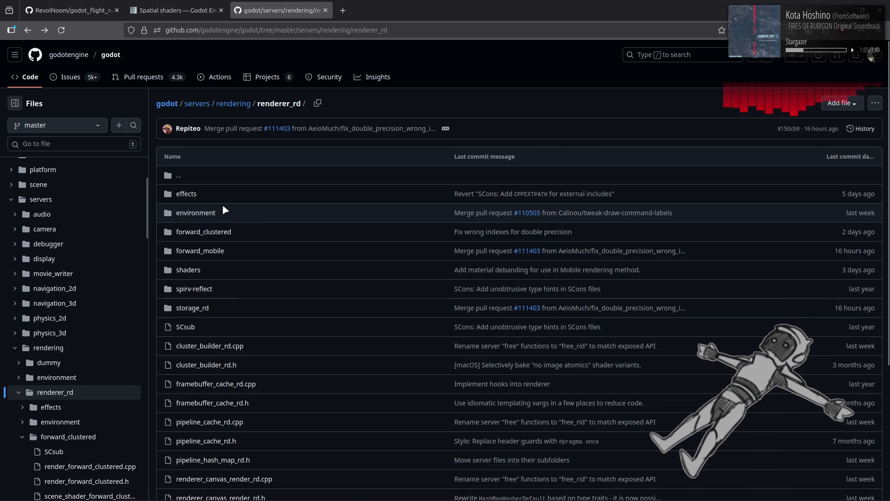
click(191, 271)
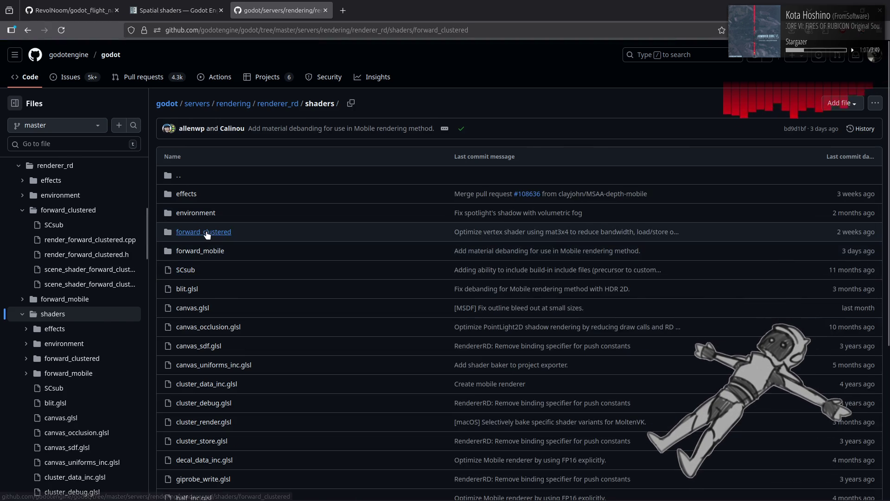
click(206, 231)
click(232, 252)
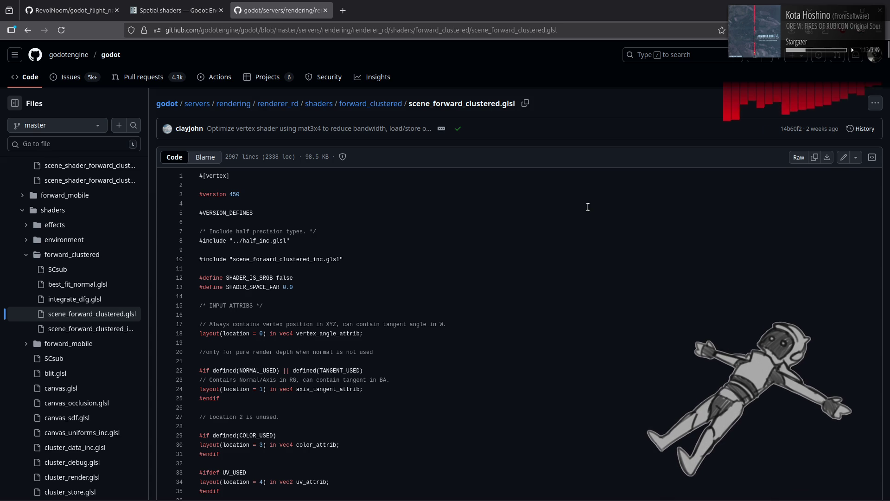
Scroll to the end of scene_forward_clustered.glsl, then back up to the pass_alpha_multiplier and frag_color lines
scroll(586, 208, down, 20)
scroll(586, 208, down, 20)
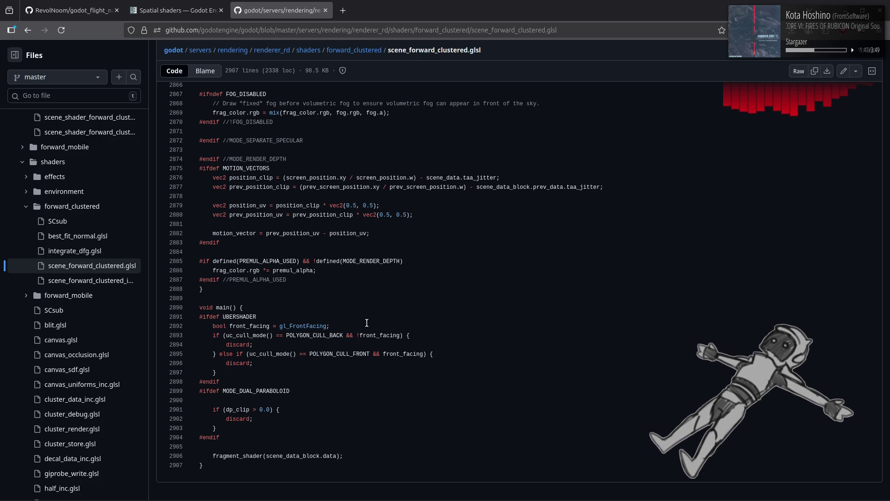
scroll(367, 323, up, 2)
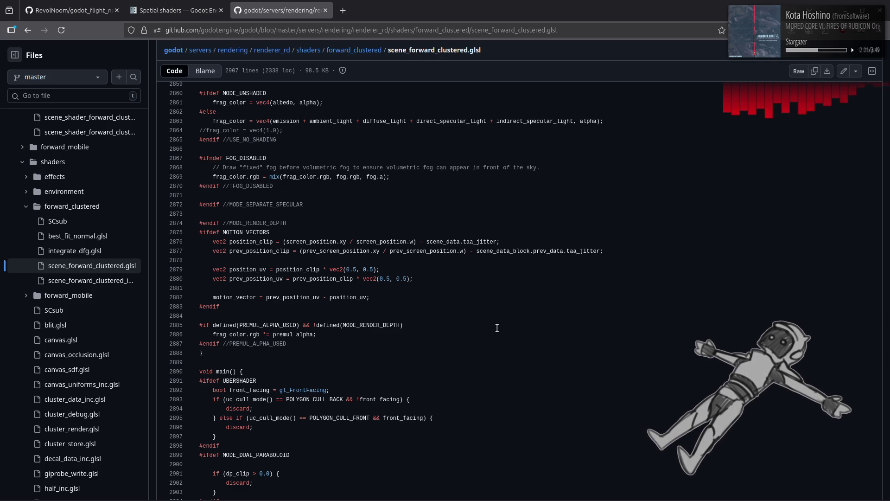
scroll(497, 328, up, 3)
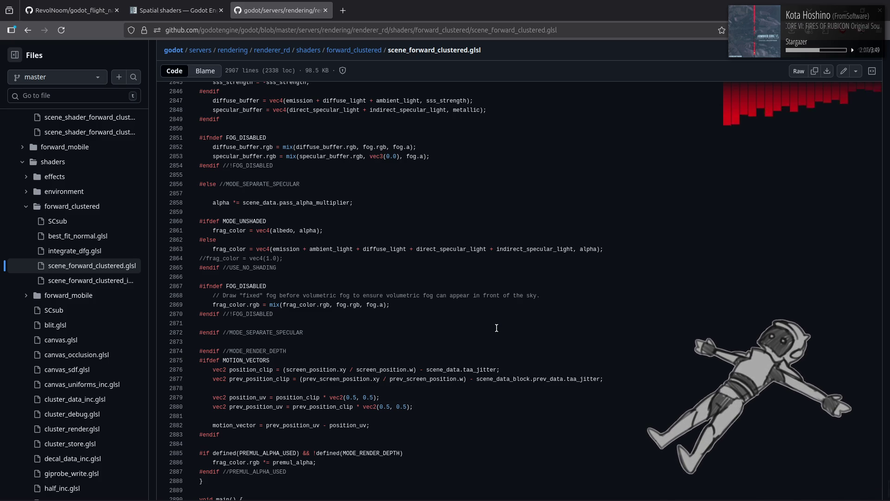
scroll(497, 327, up, 5)
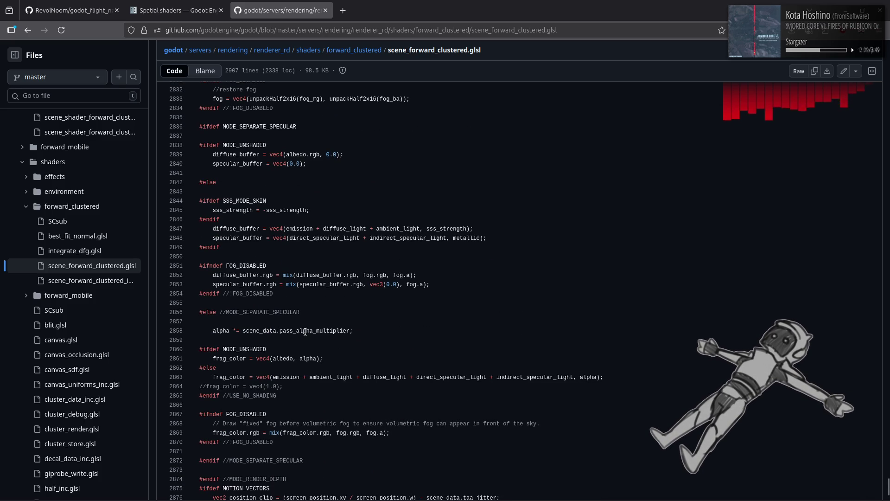
Select pass_alpha_multiplier, scroll up to line 2656, and highlight MODE_RENDER_DEPTH on line 2657
double_click(306, 331)
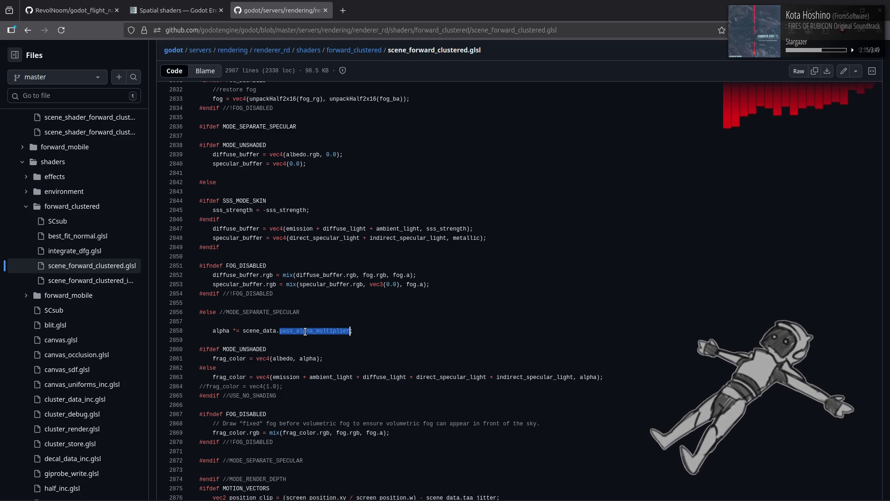
scroll(305, 331, up, 7)
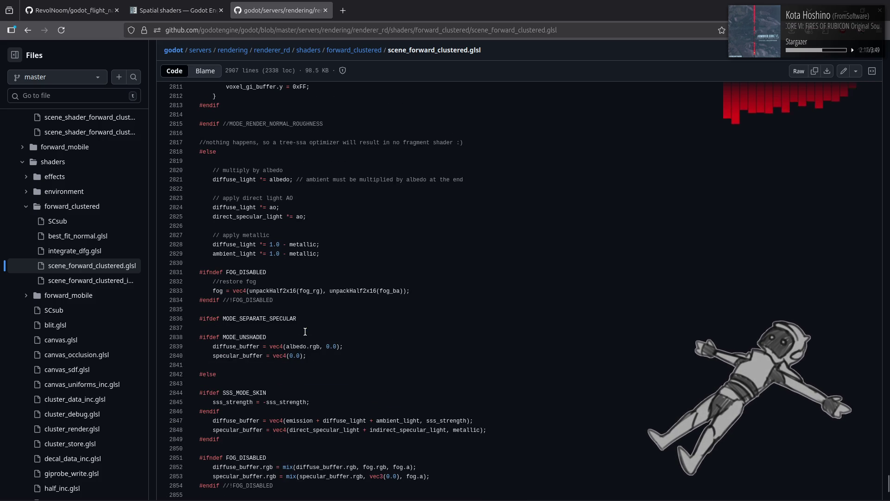
scroll(305, 331, up, 7)
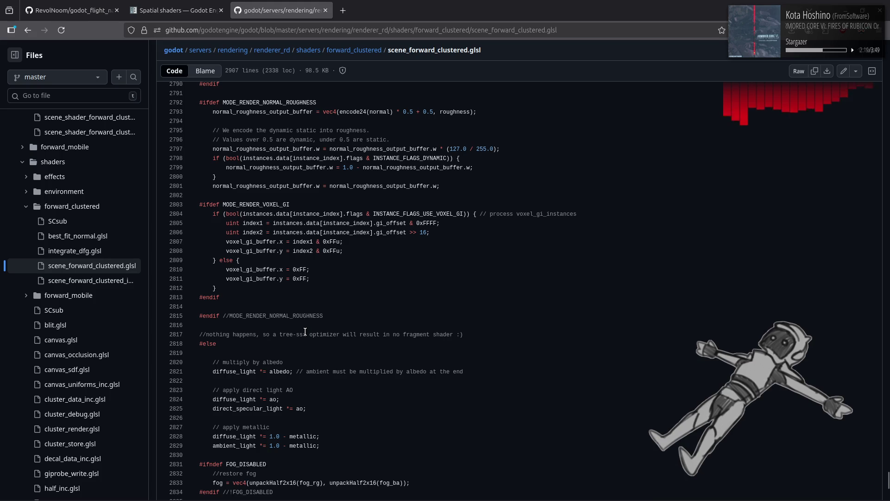
scroll(305, 331, up, 7)
scroll(305, 331, up, 7)
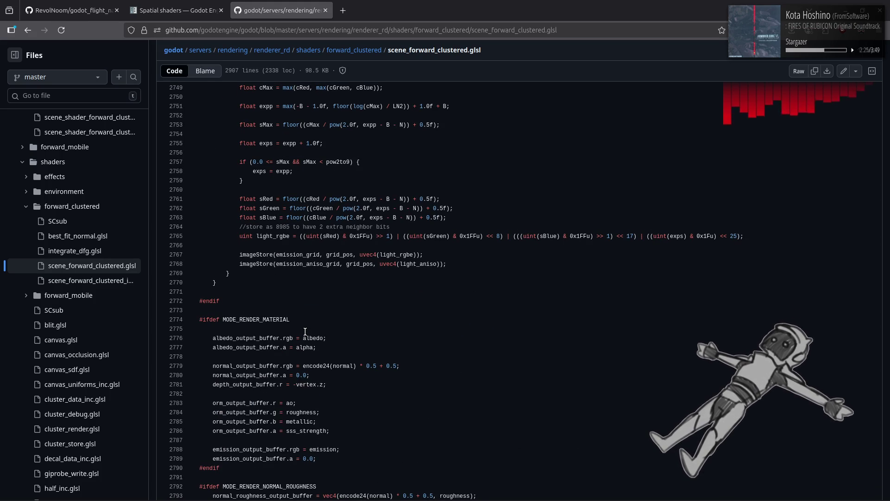
scroll(305, 331, up, 14)
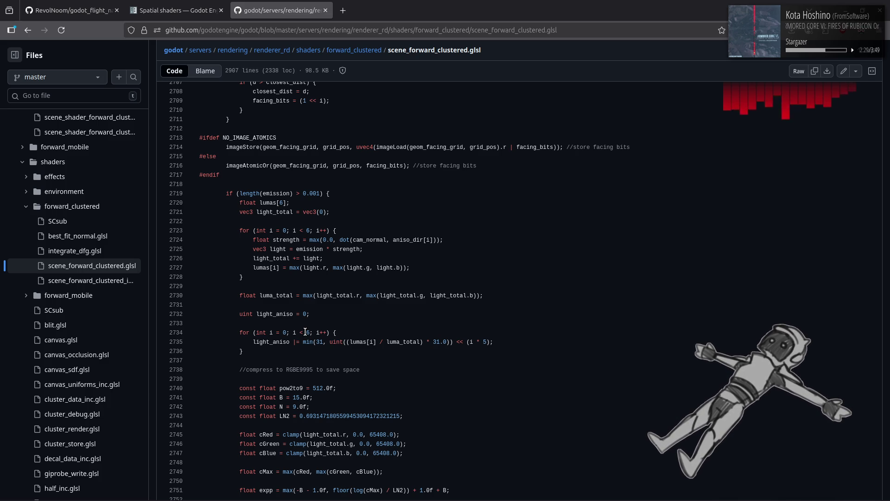
scroll(305, 331, up, 16)
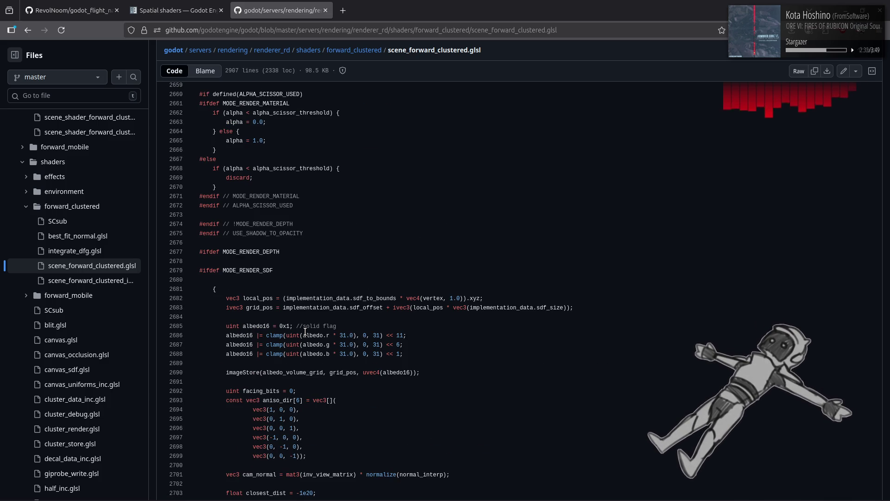
scroll(305, 331, up, 5)
scroll(305, 331, up, 2)
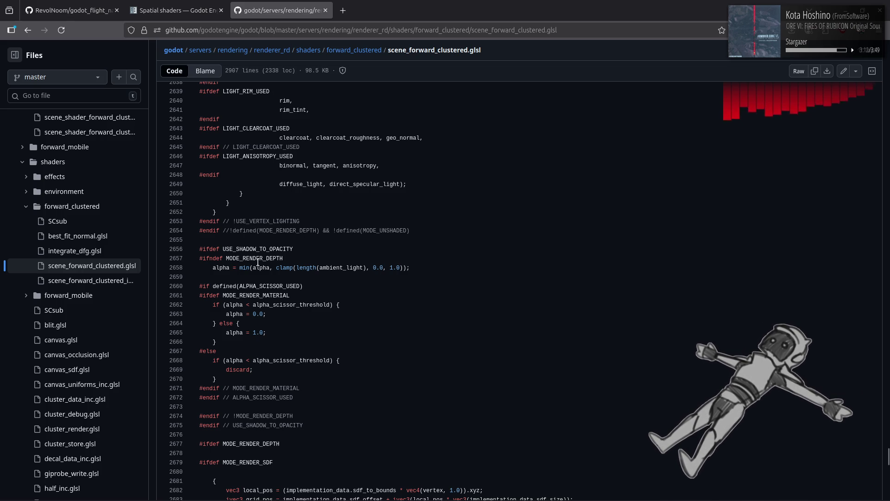
drag(226, 258, 282, 258)
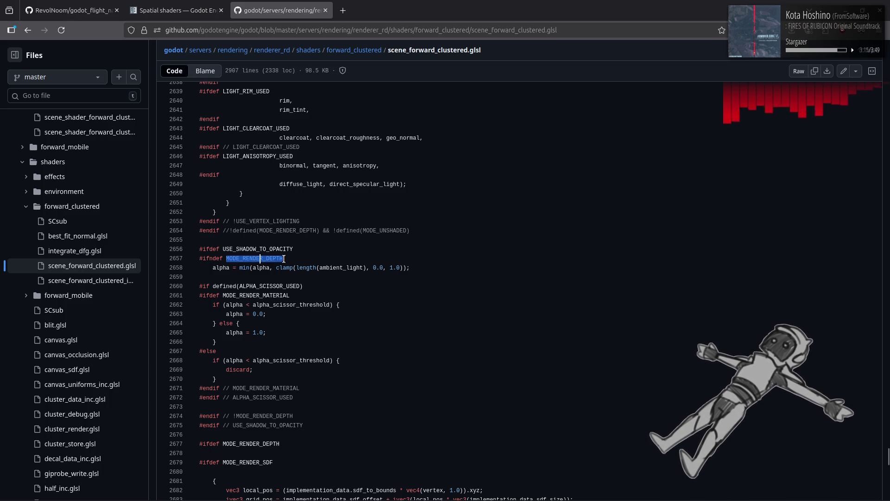
Search the file for MODE_RENDER_DEPTH and step through matches to line 668's gl_Position.z clamp
key(ctrl+f)
click(127, 490)
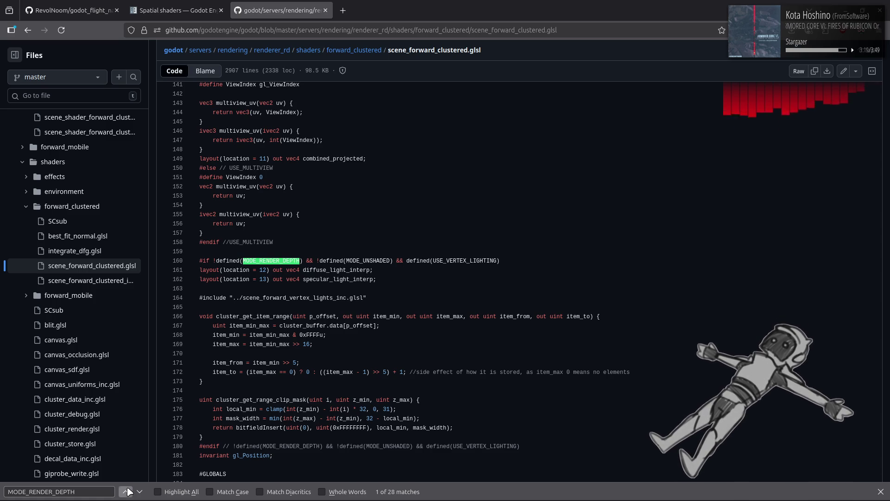
click(128, 491)
click(127, 491)
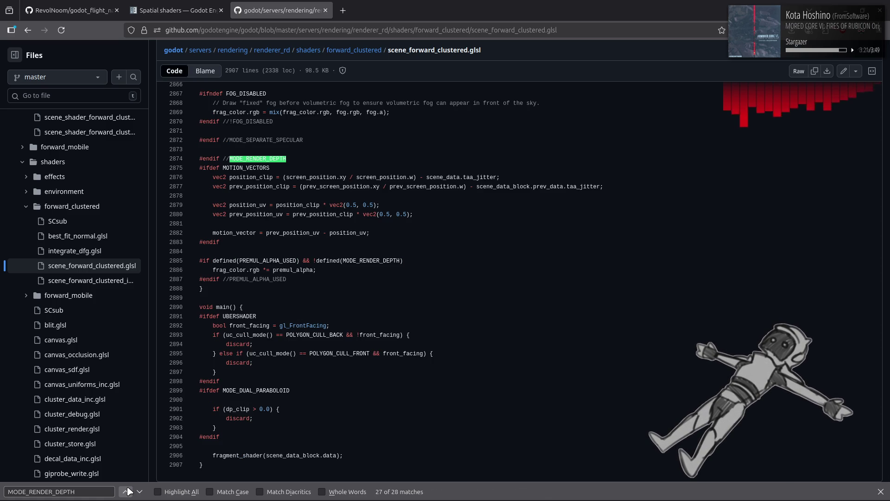
click(140, 491)
click(140, 492)
click(139, 492)
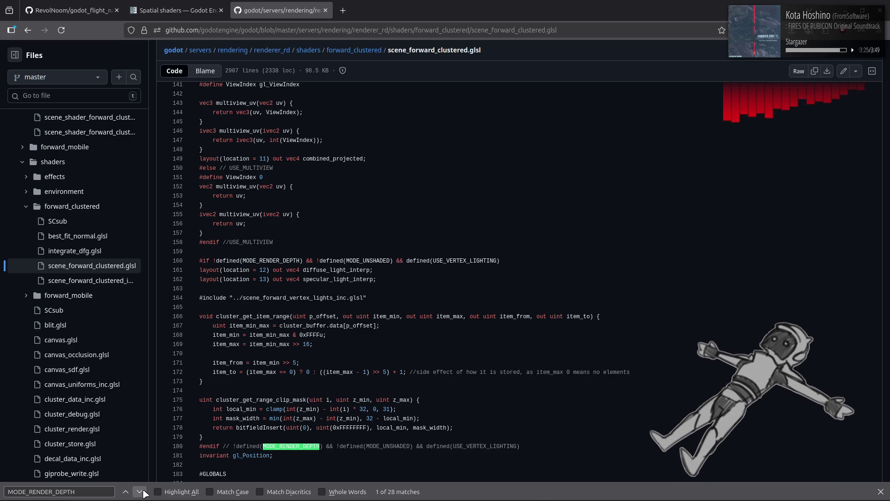
click(140, 492)
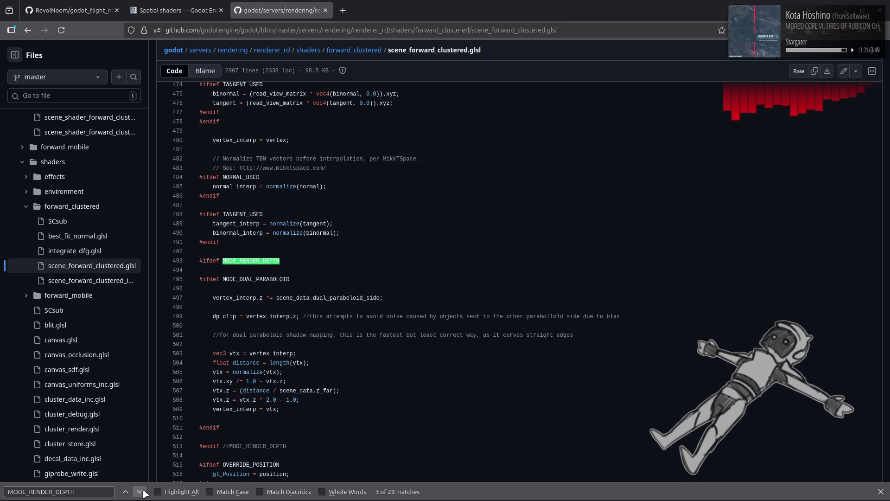
click(143, 492)
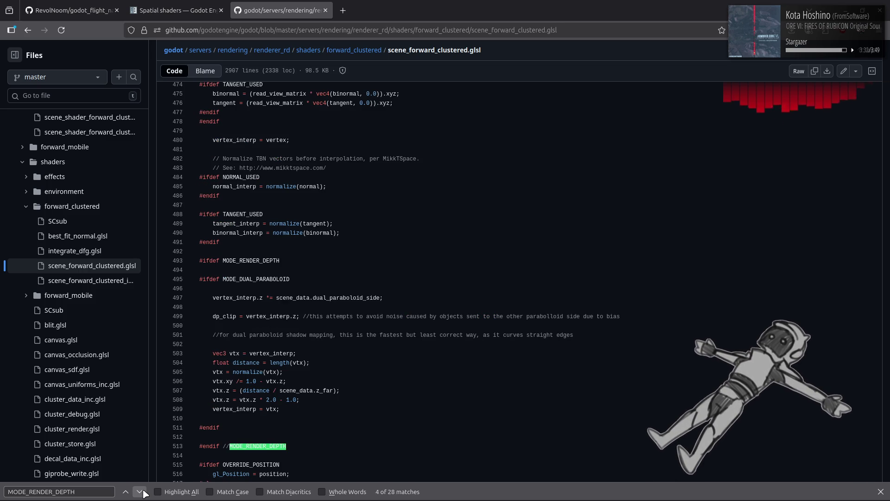
click(144, 492)
click(144, 492)
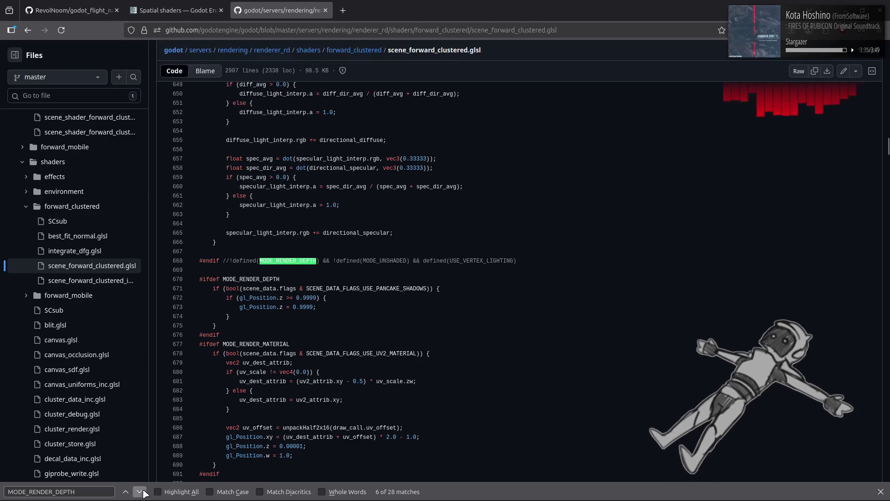